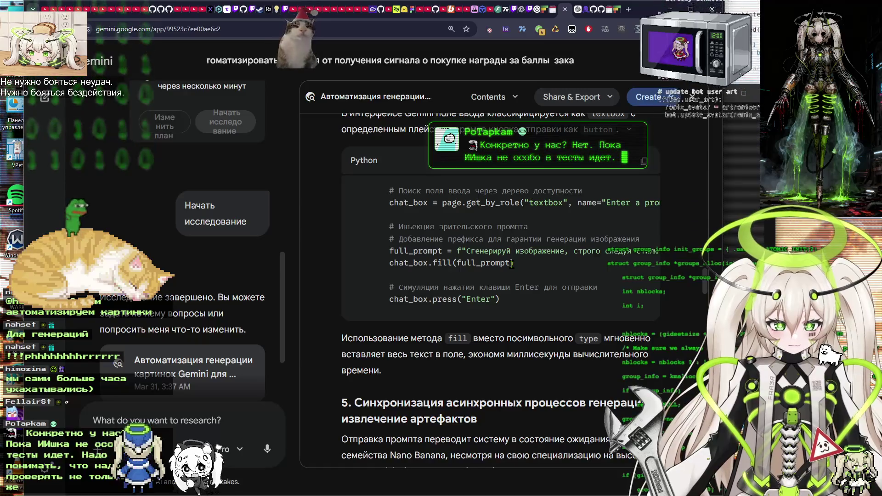
# Read through sections 4.4 and 5.1, briefly highlighting and clearing the 5.1 heading.
pyautogui.scroll(-1, 512, 263)
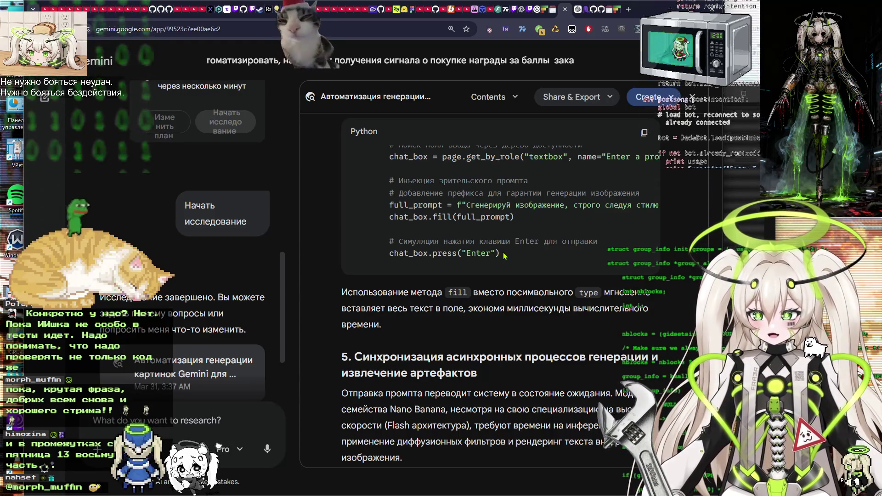
pyautogui.scroll(7, 518, 205)
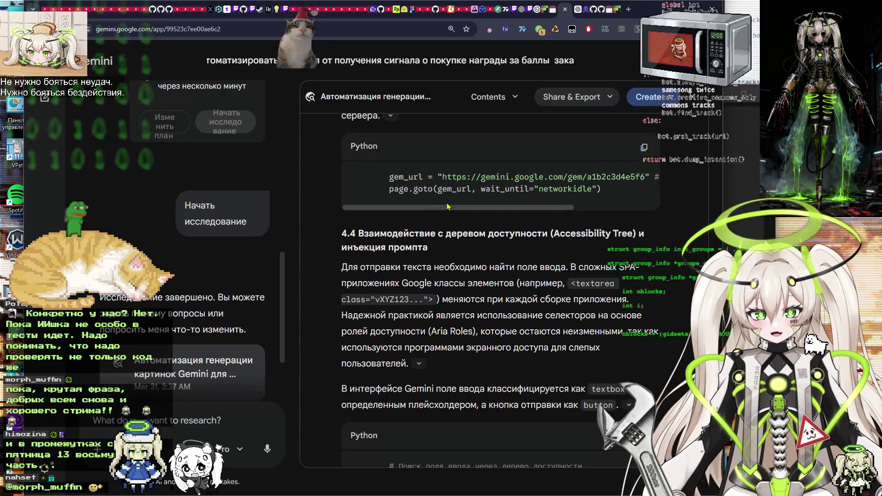
pyautogui.moveTo(395, 266); pyautogui.dragTo(574, 262)
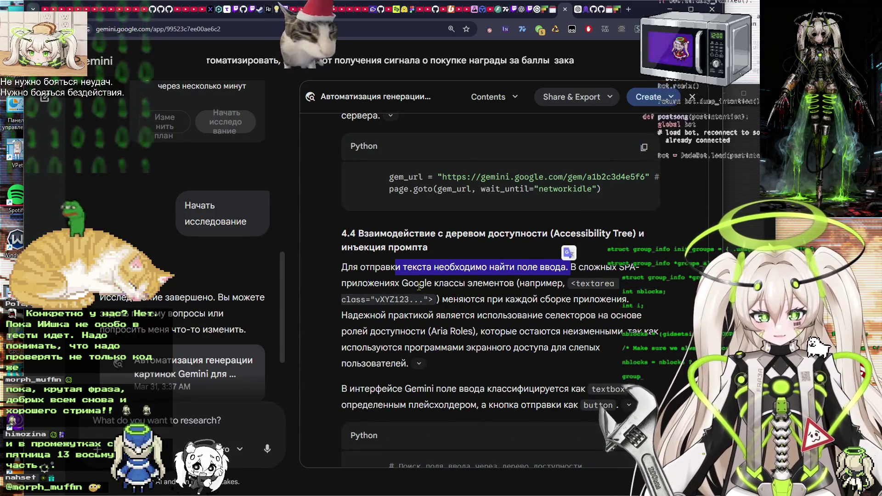
pyautogui.click(574, 262)
pyautogui.scroll(-5, 368, 192)
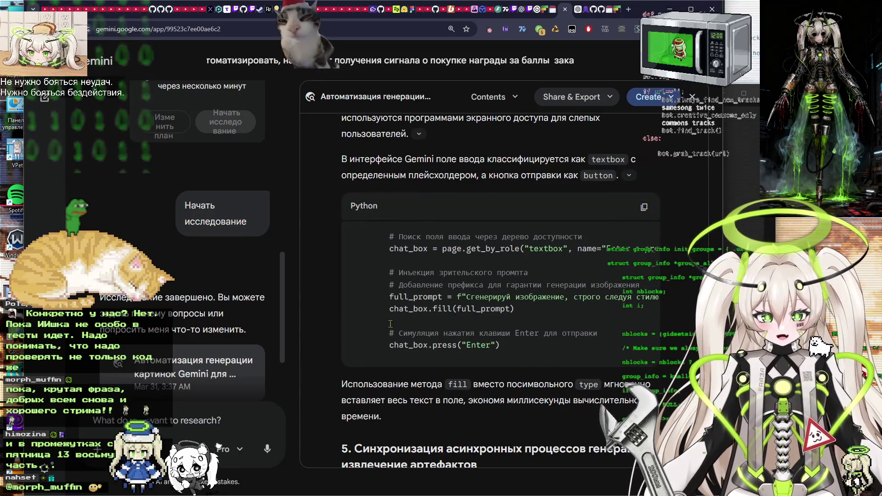
pyautogui.scroll(-7, 478, 255)
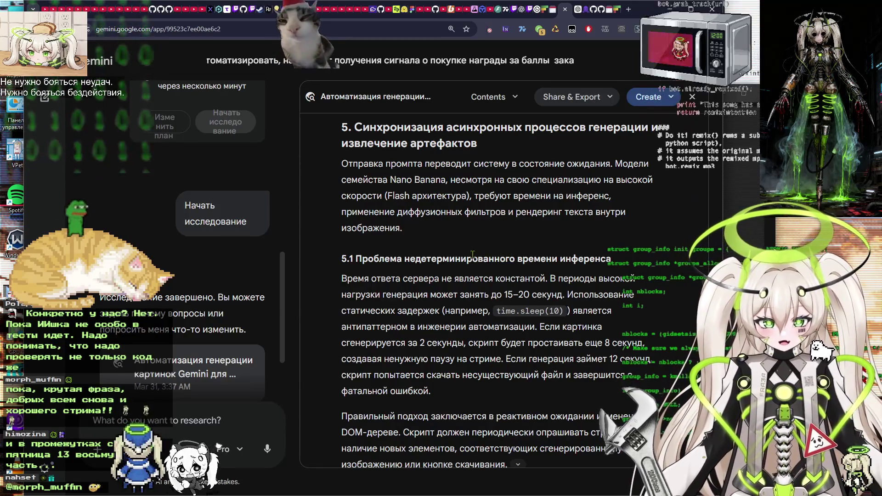
pyautogui.moveTo(432, 258); pyautogui.dragTo(588, 257)
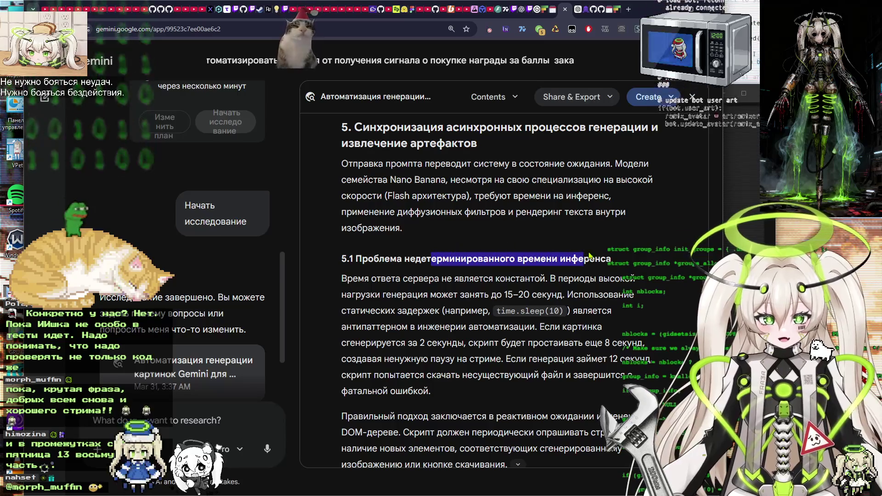
pyautogui.click(575, 258)
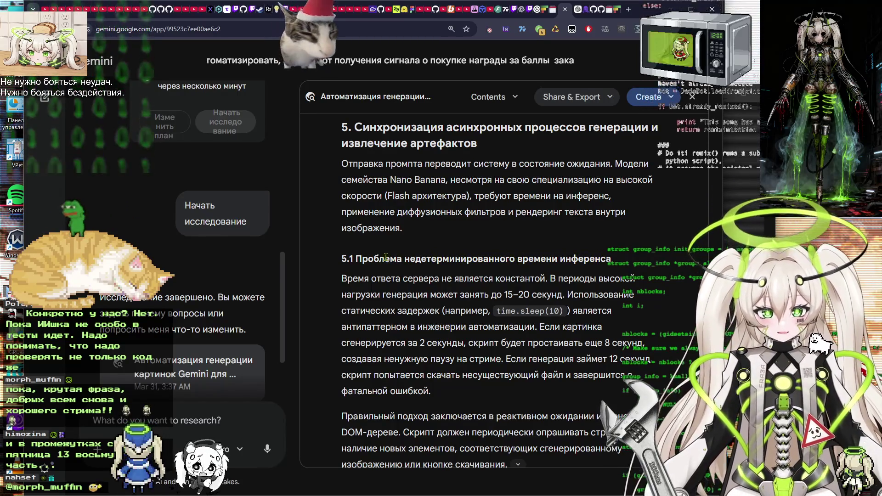
pyautogui.moveTo(358, 257); pyautogui.dragTo(604, 258)
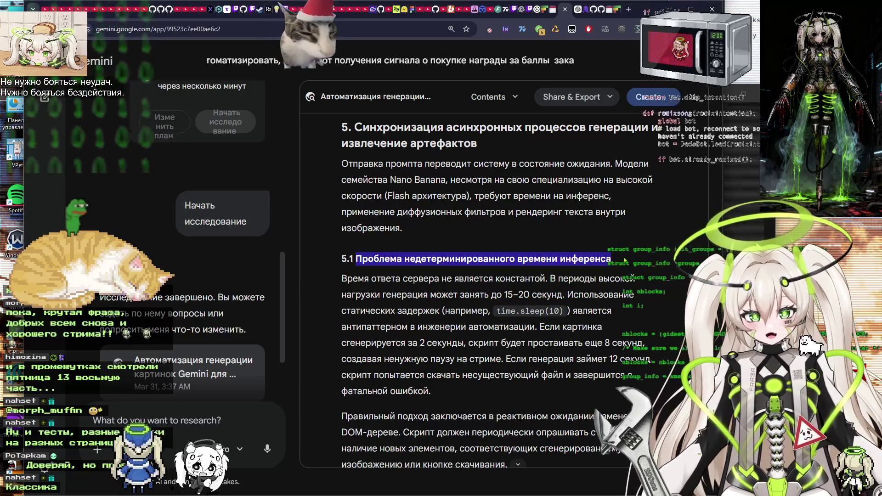
pyautogui.click(424, 256)
# Scroll the report down past the OBS WebSocket Python code example.
pyautogui.scroll(-1, 413, 259)
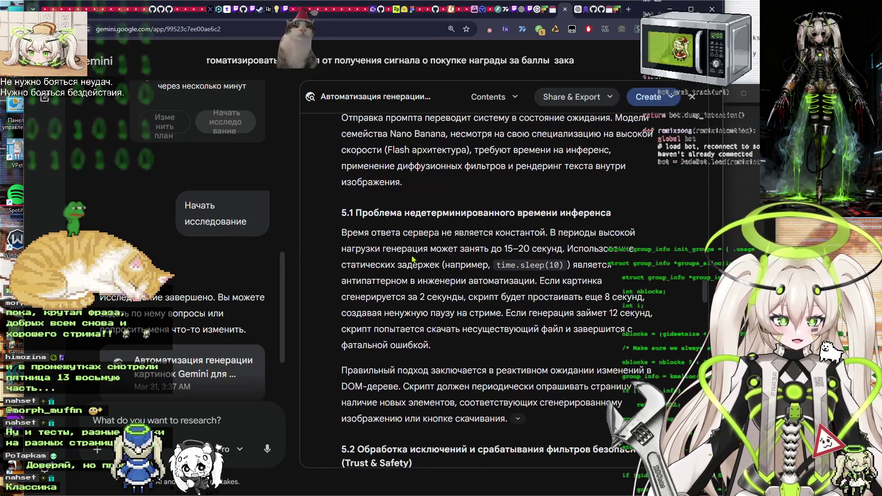
pyautogui.scroll(-3, 555, 276)
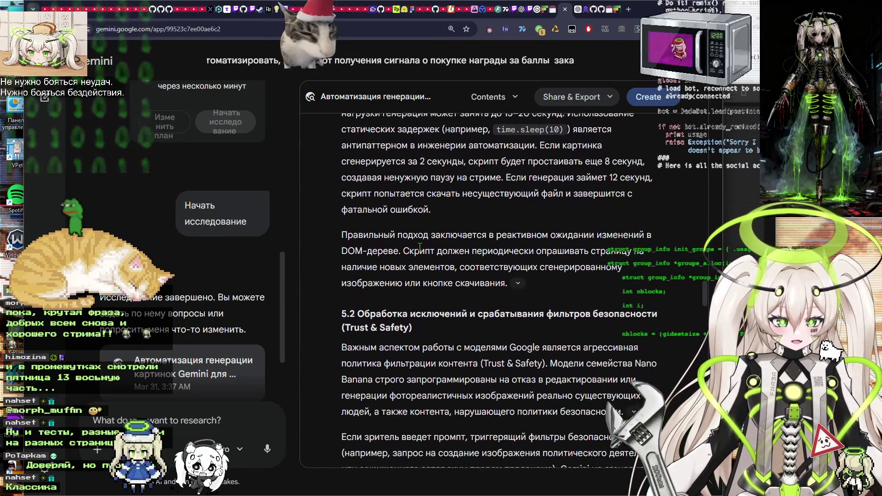
pyautogui.scroll(-2, 449, 231)
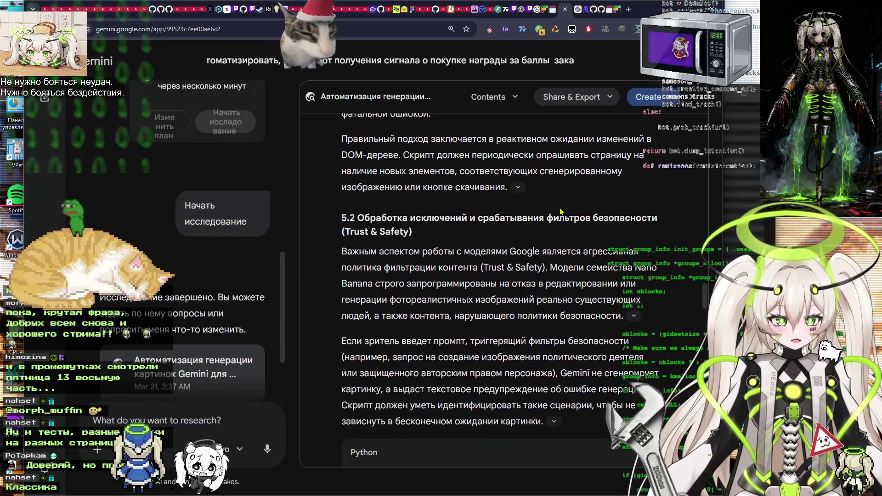
pyautogui.scroll(-2, 392, 174)
pyautogui.scroll(-1, 461, 176)
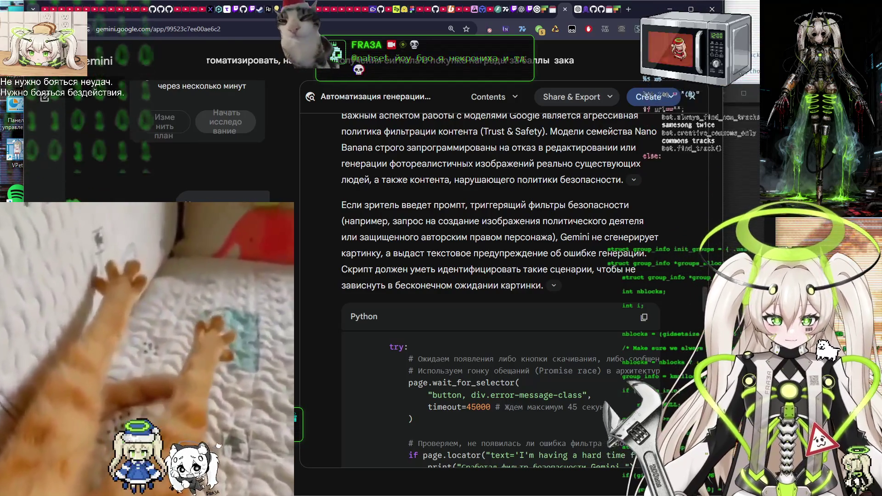
pyautogui.scroll(-1, 529, 209)
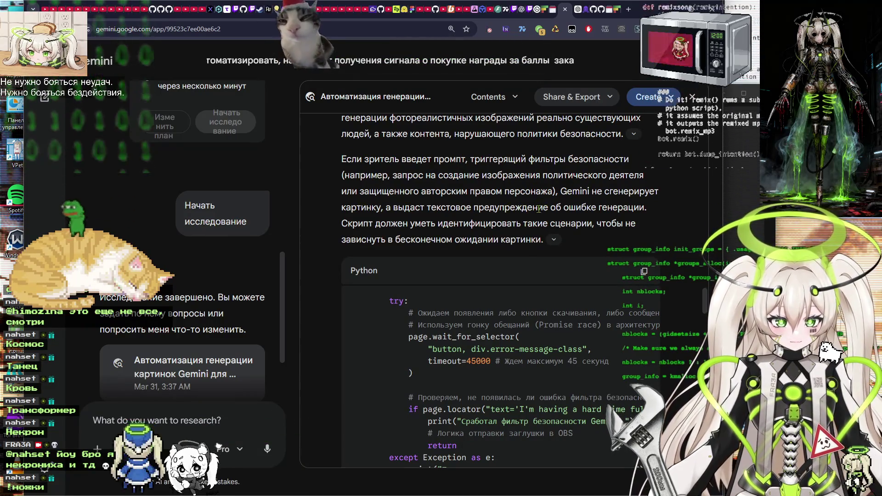
pyautogui.scroll(-3, 539, 209)
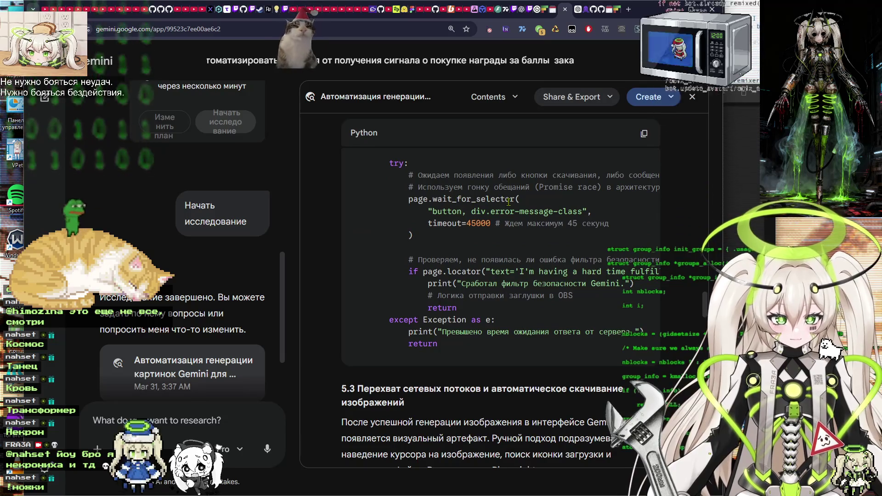
pyautogui.scroll(-2, 509, 202)
pyautogui.scroll(-3, 452, 196)
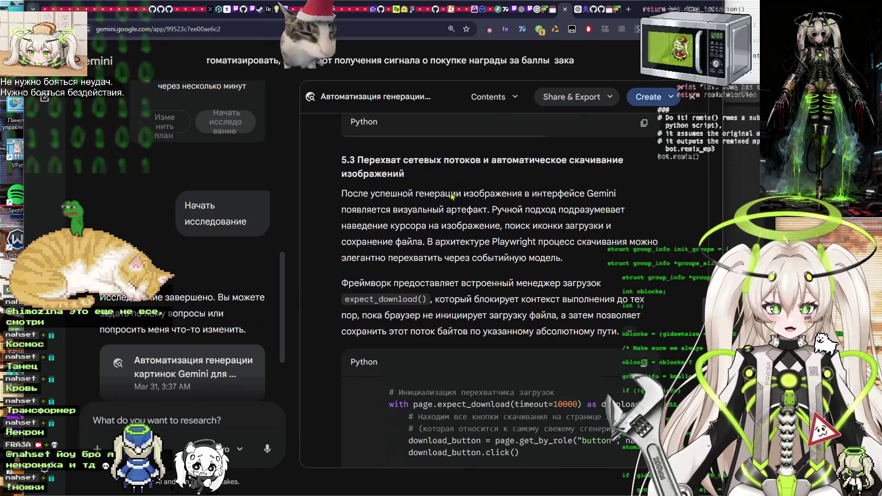
pyautogui.scroll(-7, 464, 220)
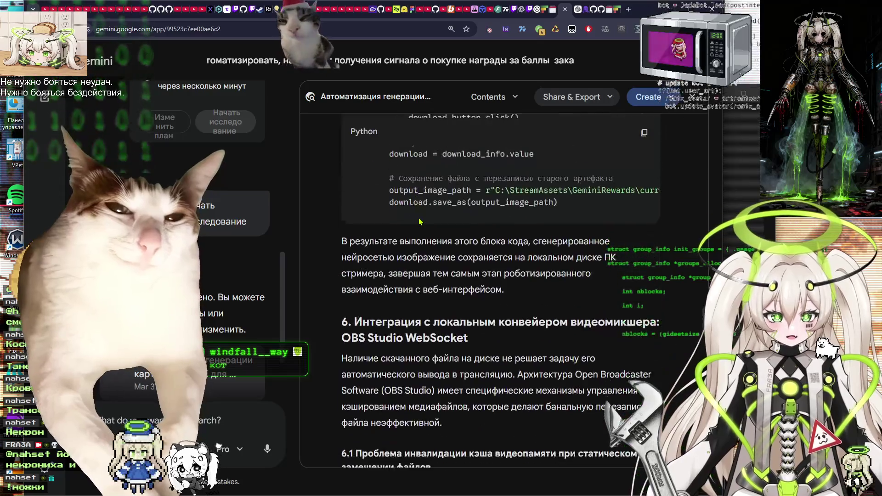
pyautogui.scroll(-4, 419, 222)
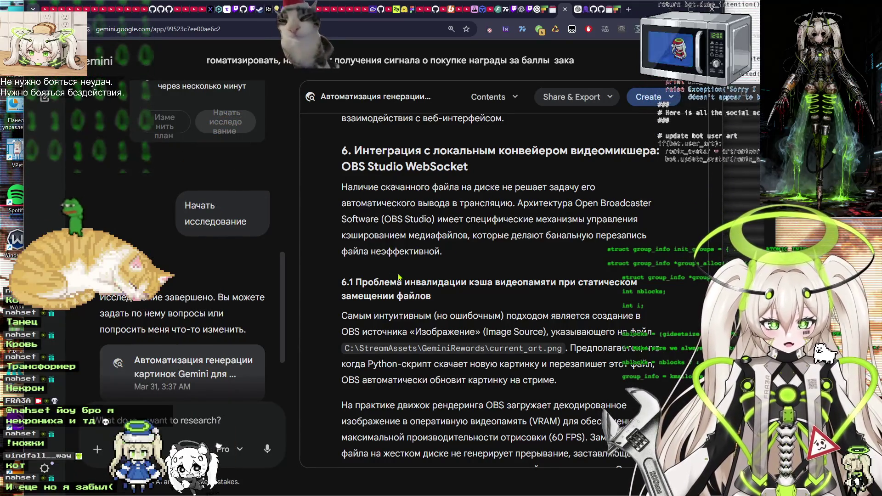
pyautogui.scroll(-1, 399, 278)
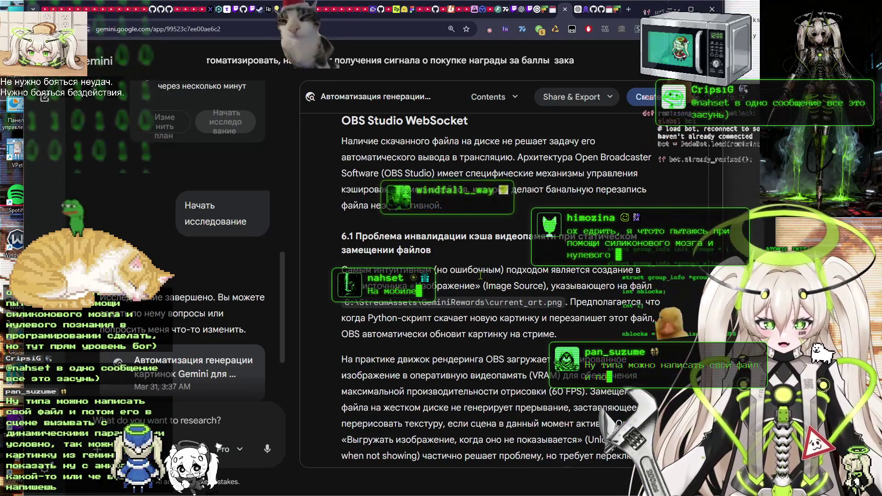
pyautogui.scroll(-4, 481, 275)
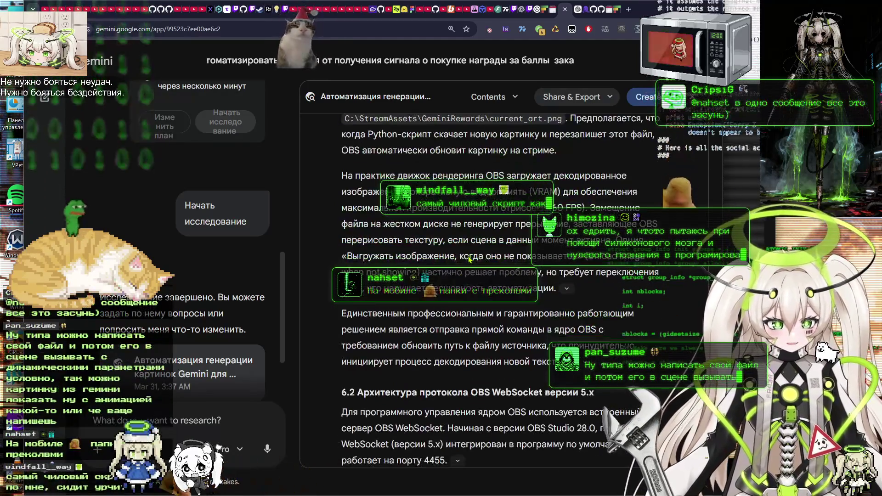
pyautogui.scroll(-1, 469, 258)
pyautogui.scroll(-1, 469, 259)
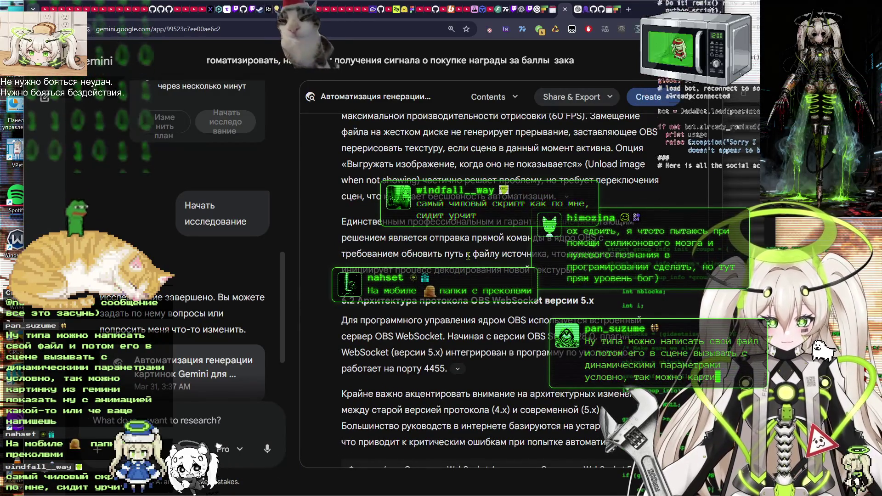
pyautogui.scroll(-2, 468, 256)
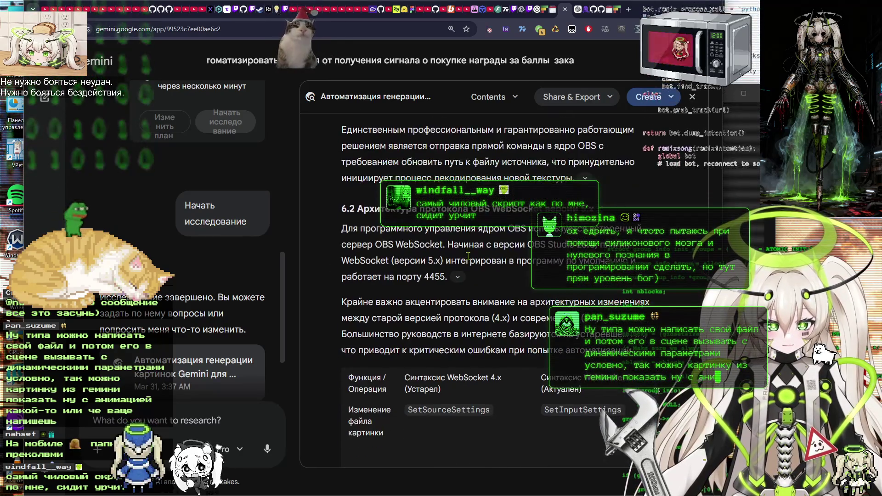
pyautogui.scroll(-3, 468, 255)
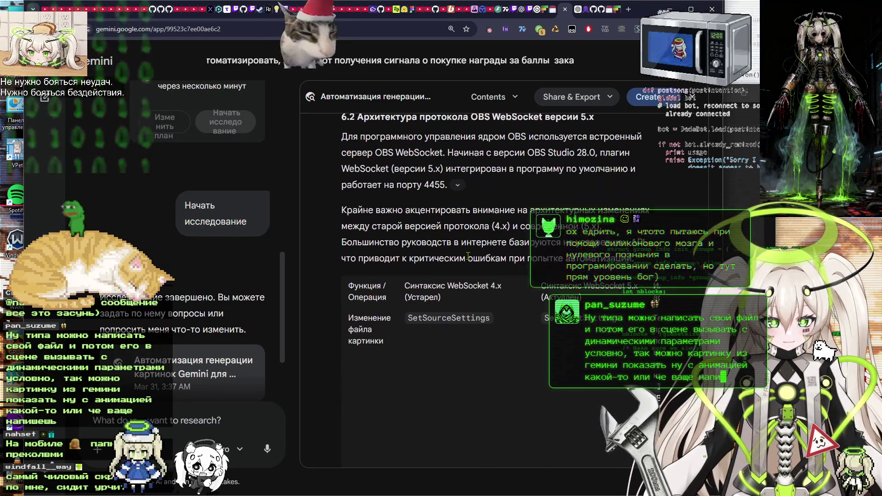
pyautogui.scroll(-1, 469, 259)
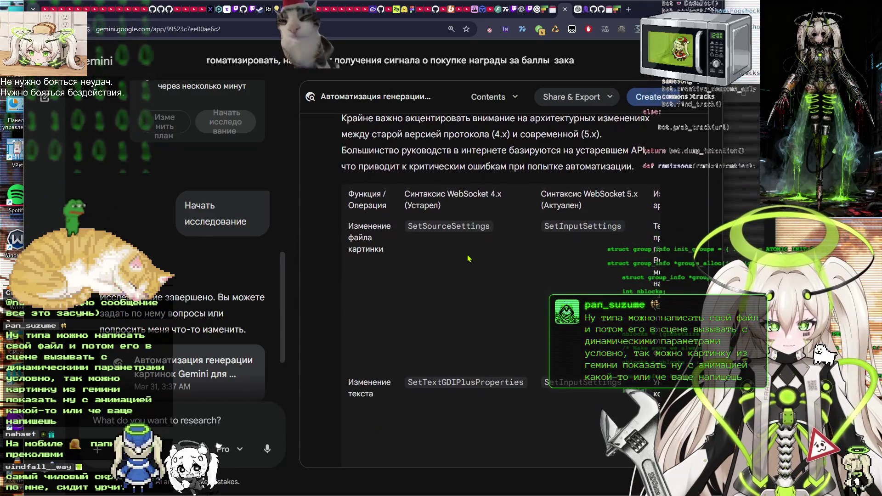
pyautogui.scroll(3, 464, 189)
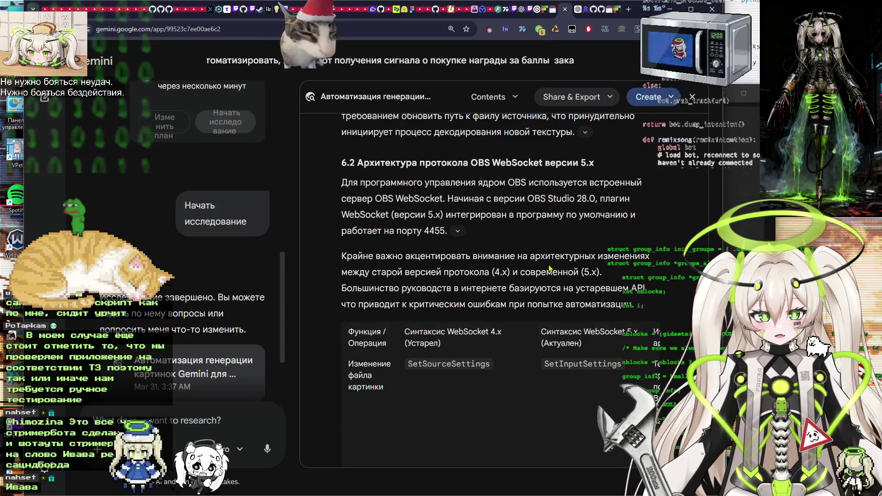
# Continue down to section 7 and its 7.1 part on Playwright TimeoutError handling.
pyautogui.scroll(-5, 550, 269)
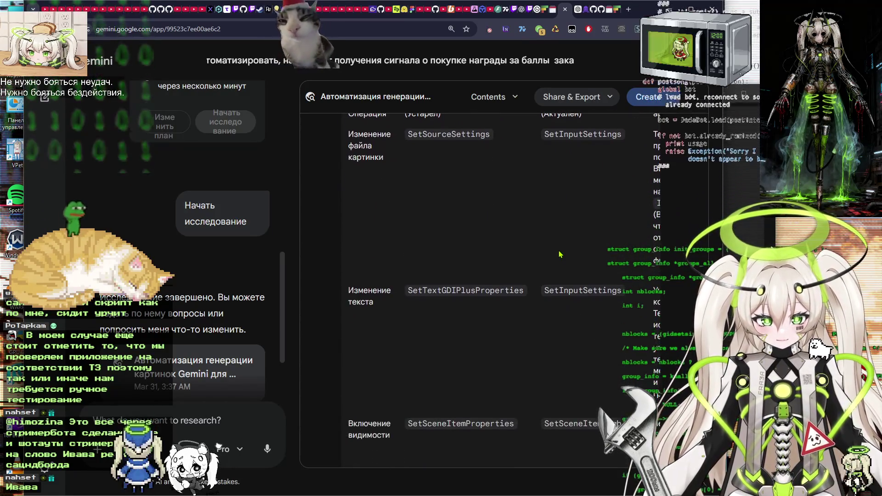
pyautogui.scroll(-10, 560, 254)
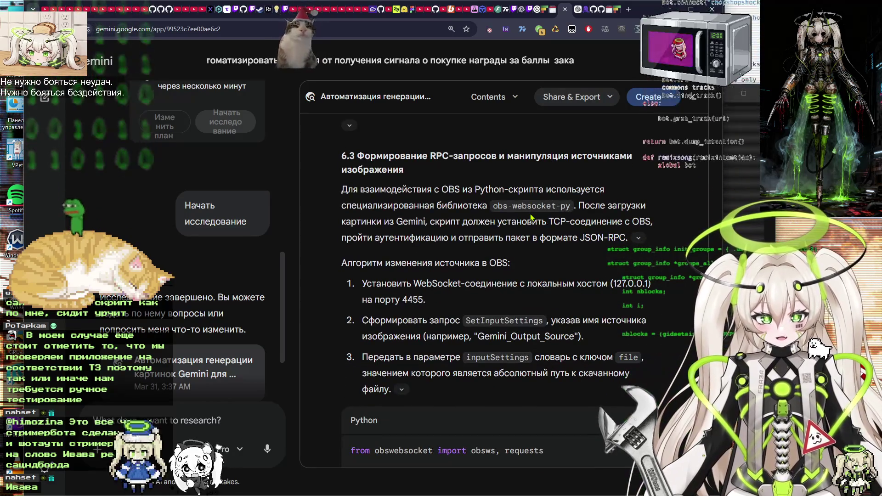
pyautogui.scroll(-10, 506, 193)
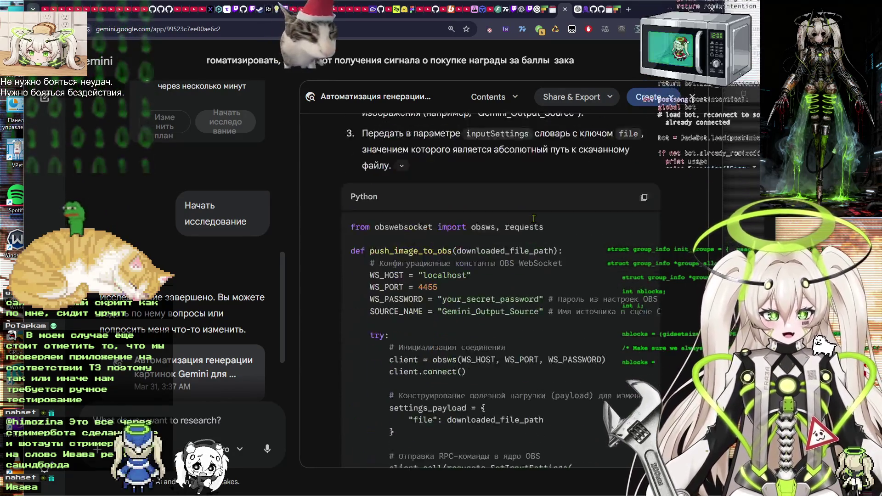
pyautogui.scroll(5, 534, 219)
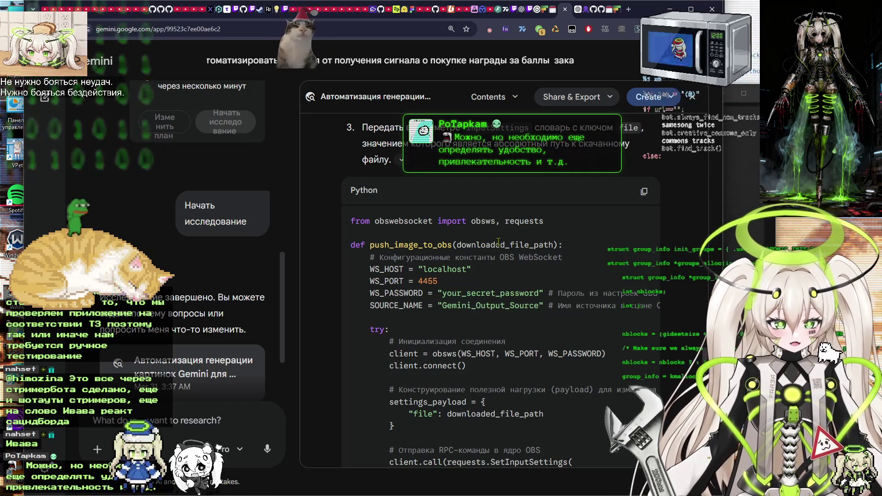
pyautogui.scroll(-1, 498, 242)
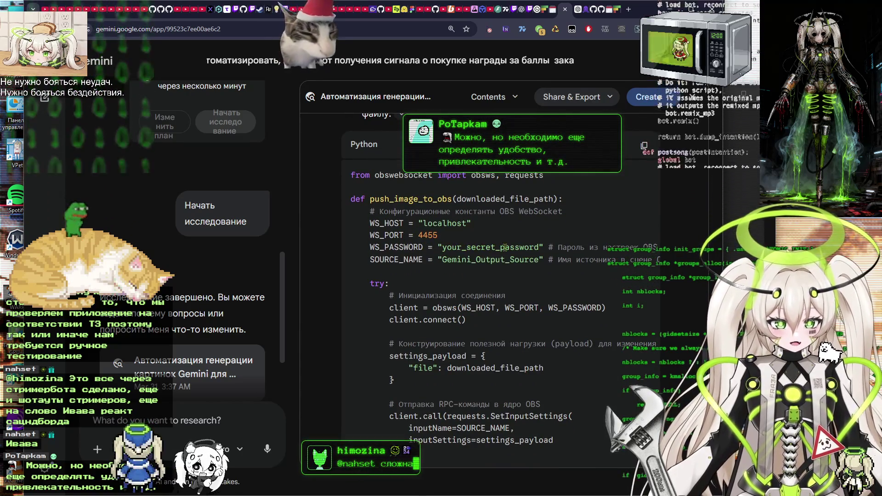
pyautogui.scroll(-1, 504, 248)
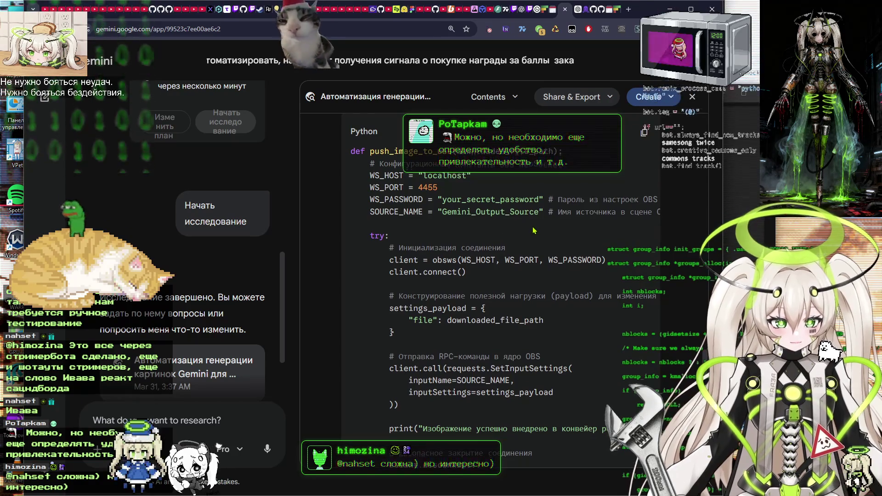
pyautogui.scroll(-8, 535, 230)
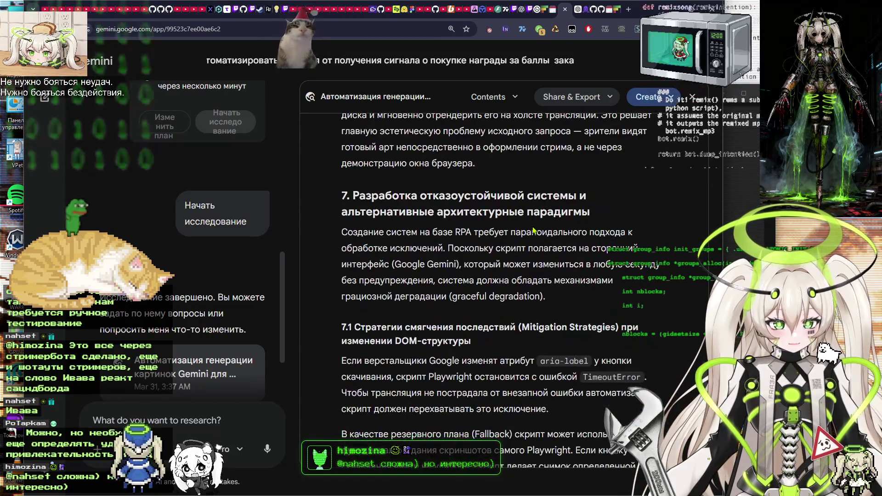
# Reach section 7.2 and select the sentence about an alternative architectural paradigm.
pyautogui.scroll(-10, 534, 231)
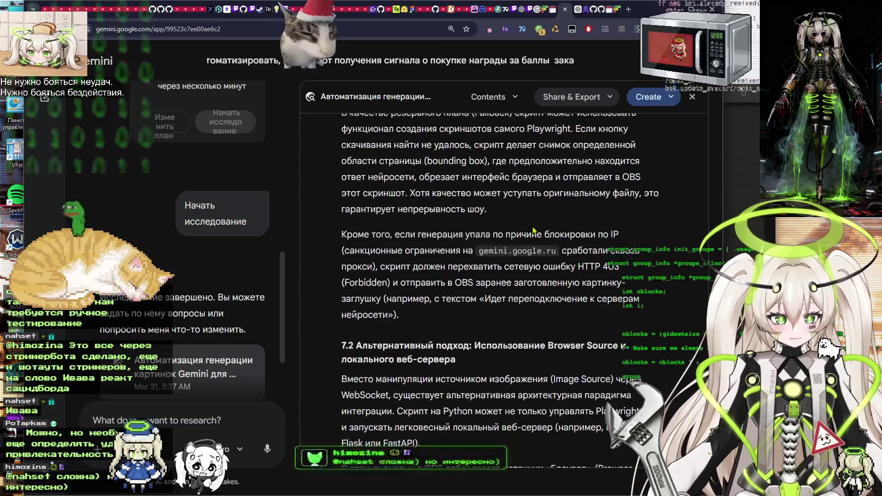
pyautogui.scroll(-5, 534, 230)
pyautogui.scroll(5, 533, 228)
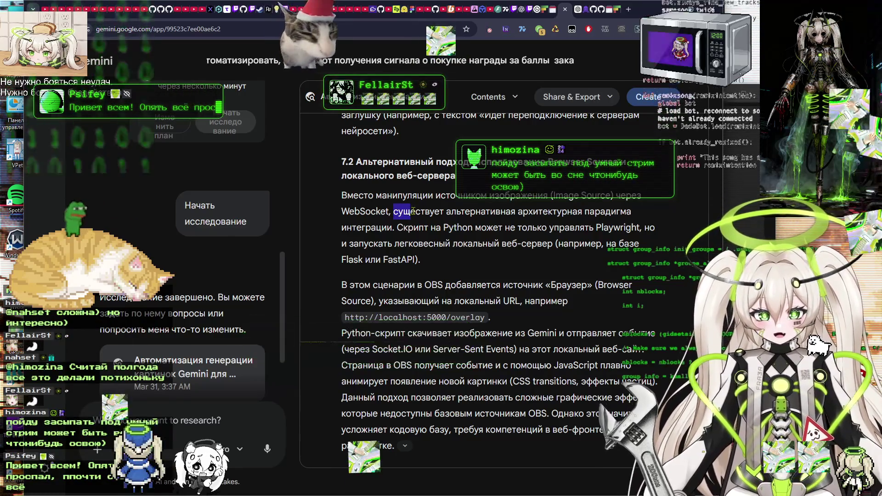
pyautogui.moveTo(394, 212)
pyautogui.mouseDown()
pyautogui.moveTo(629, 213)
pyautogui.moveTo(390, 228)
pyautogui.mouseUp()
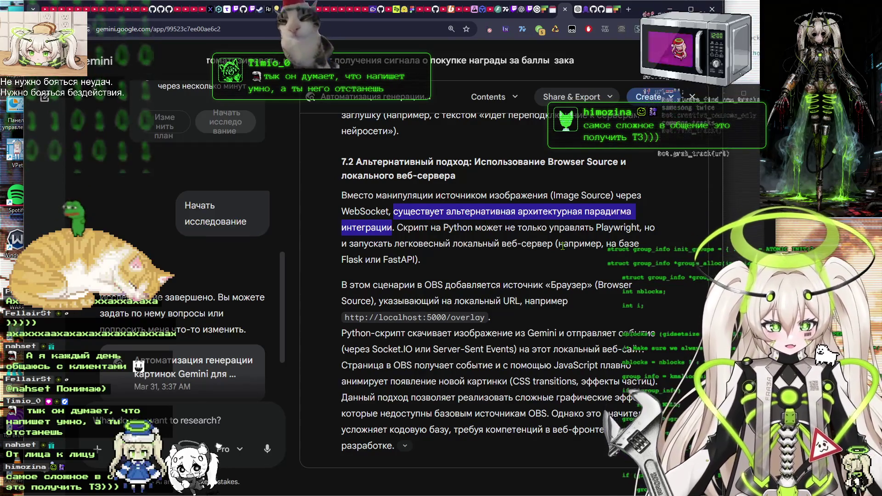
pyautogui.scroll(-2, 562, 246)
pyautogui.moveTo(417, 193); pyautogui.dragTo(496, 183)
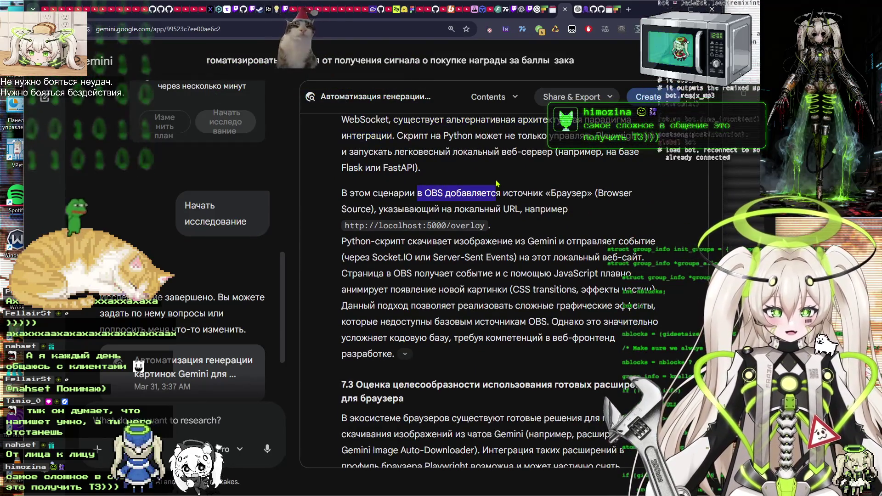
pyautogui.click(522, 189)
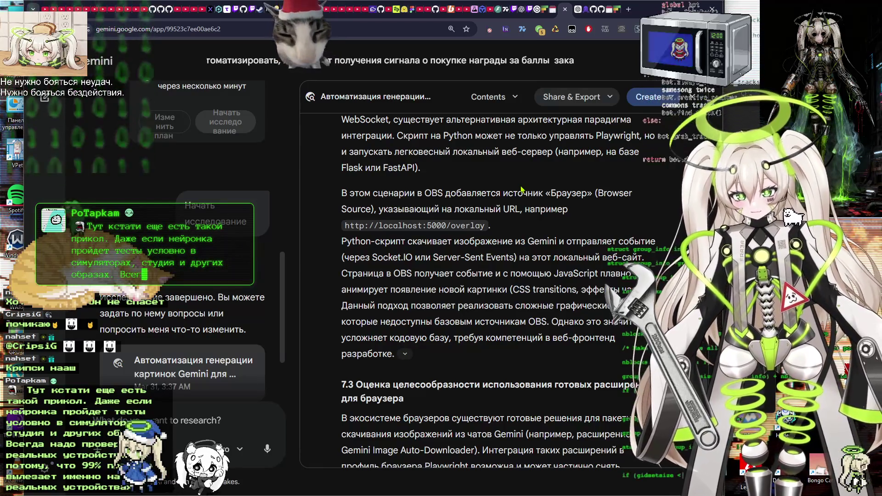
pyautogui.scroll(5, 500, 246)
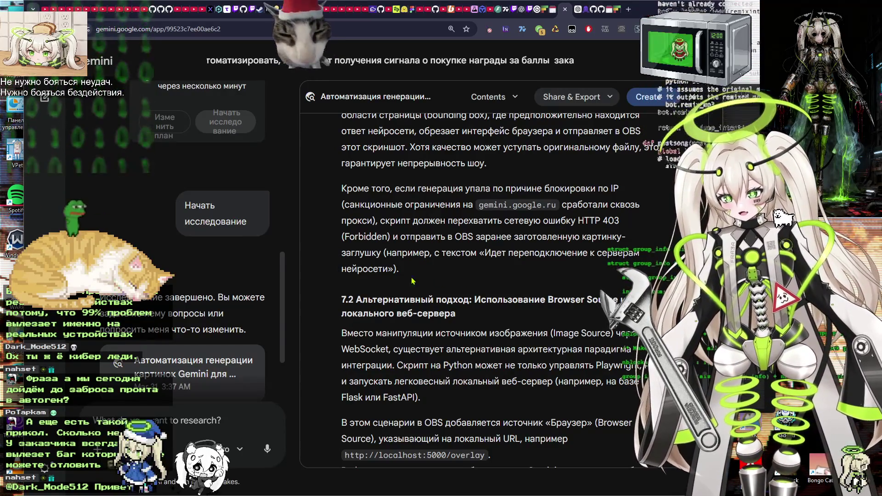
pyautogui.scroll(-1, 434, 285)
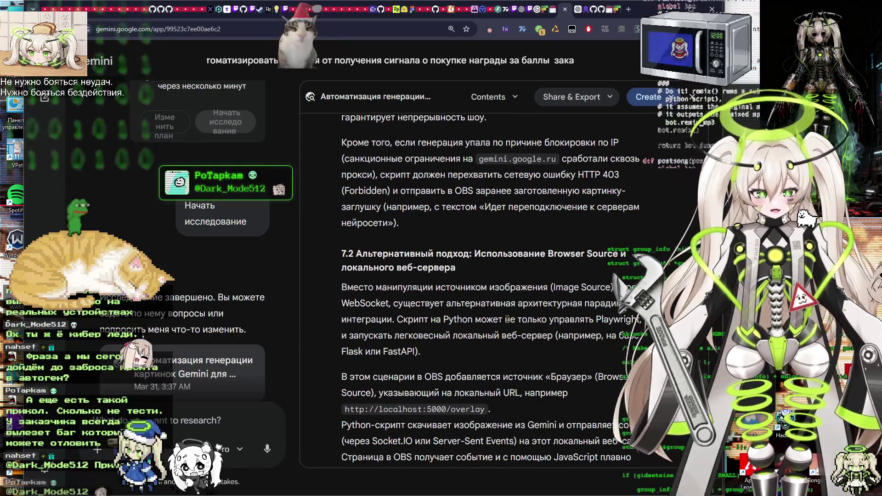
pyautogui.scroll(-2, 514, 319)
pyautogui.scroll(2, 514, 318)
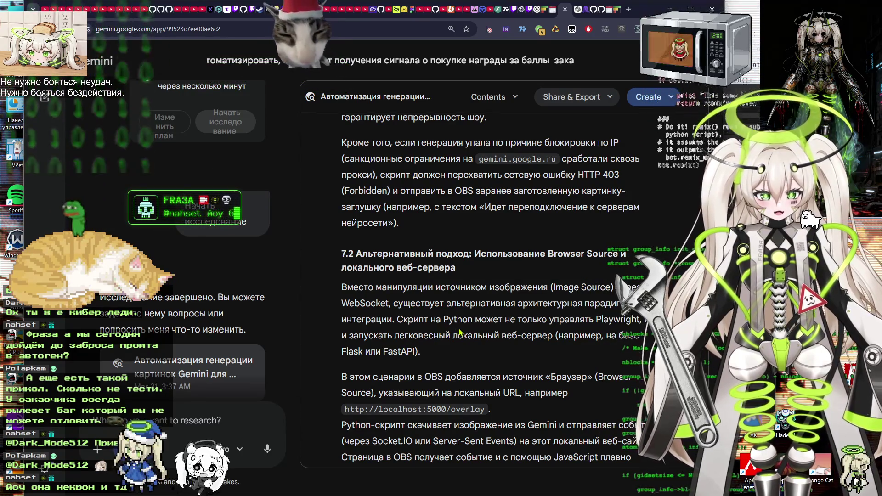
pyautogui.scroll(-1, 527, 321)
pyautogui.scroll(-3, 527, 320)
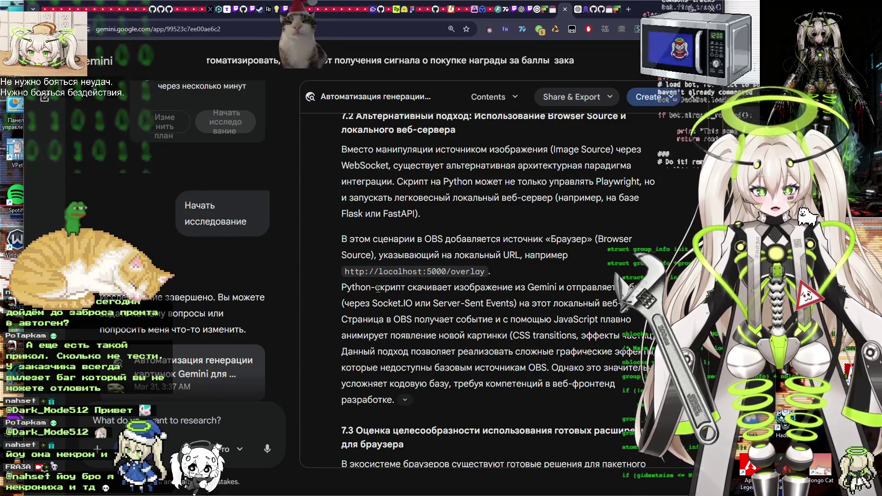
pyautogui.moveTo(389, 276); pyautogui.dragTo(439, 275)
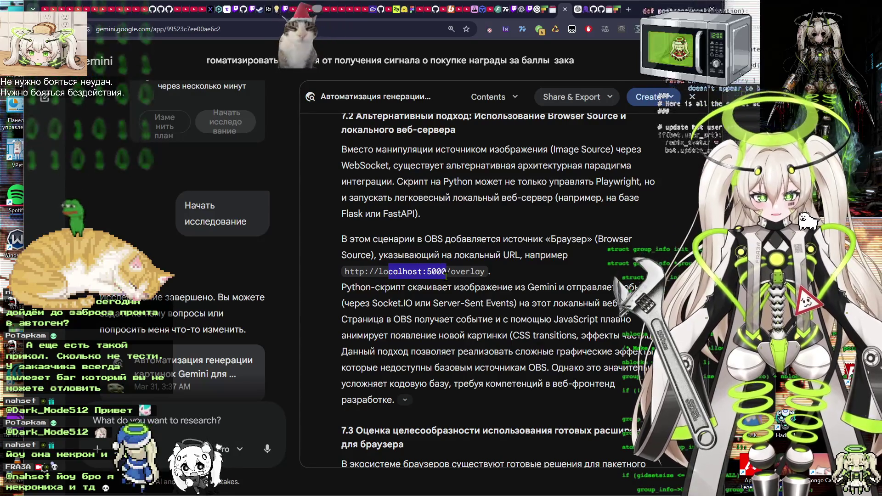
pyautogui.click(447, 276)
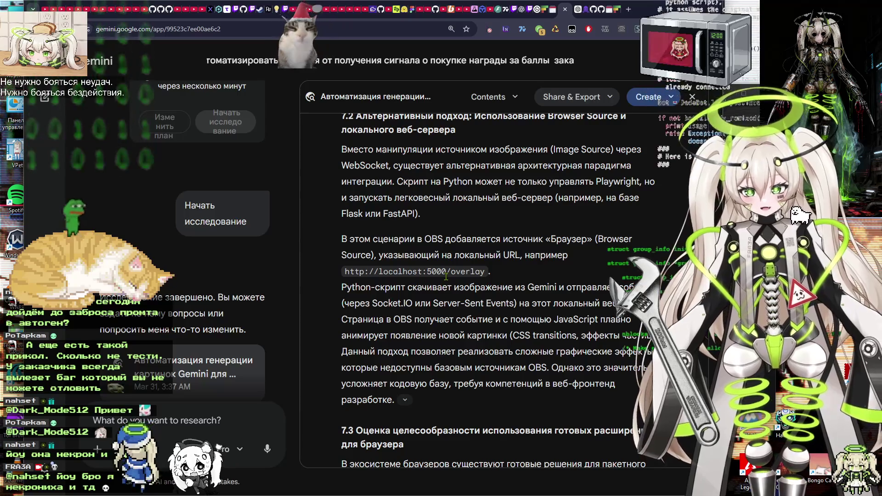
pyautogui.scroll(-2, 486, 320)
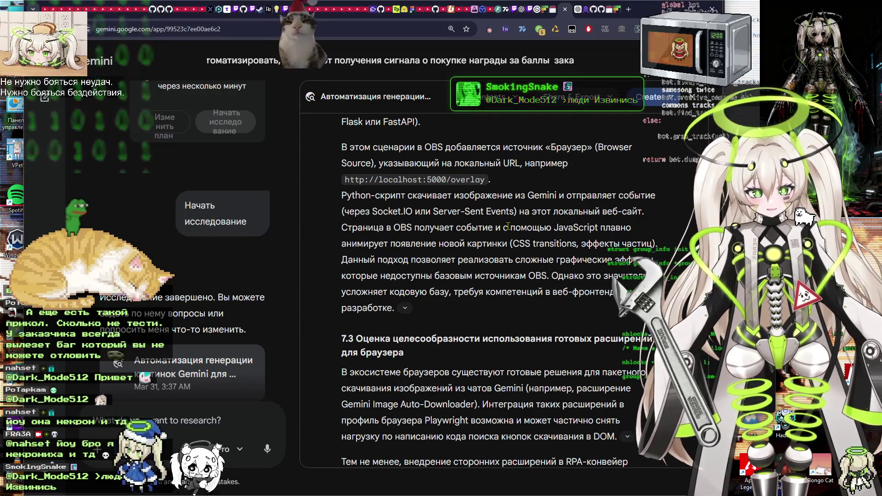
pyautogui.moveTo(421, 211); pyautogui.dragTo(574, 211)
pyautogui.click(435, 206)
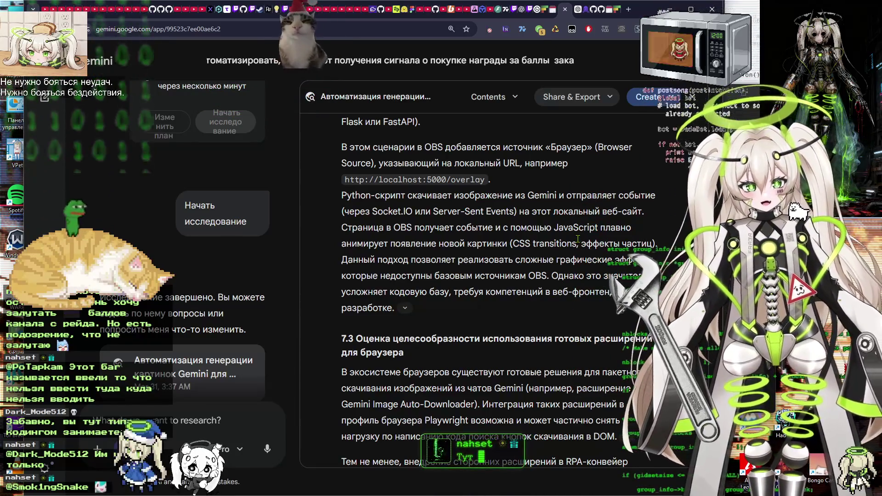
pyautogui.scroll(-5, 579, 238)
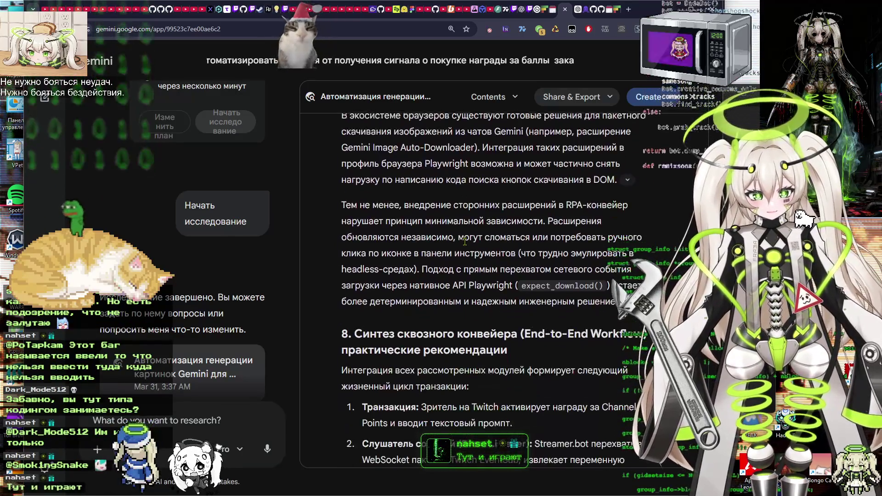
pyautogui.scroll(-3, 465, 241)
pyautogui.scroll(2, 465, 241)
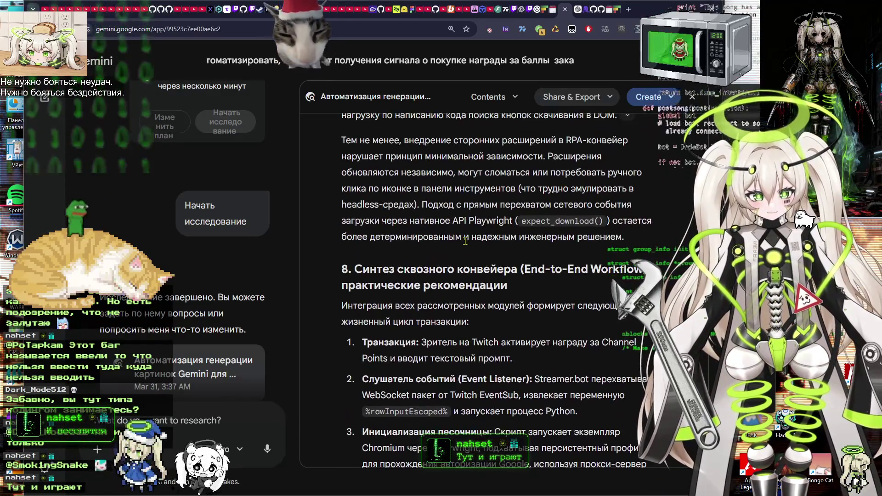
pyautogui.scroll(4, 511, 226)
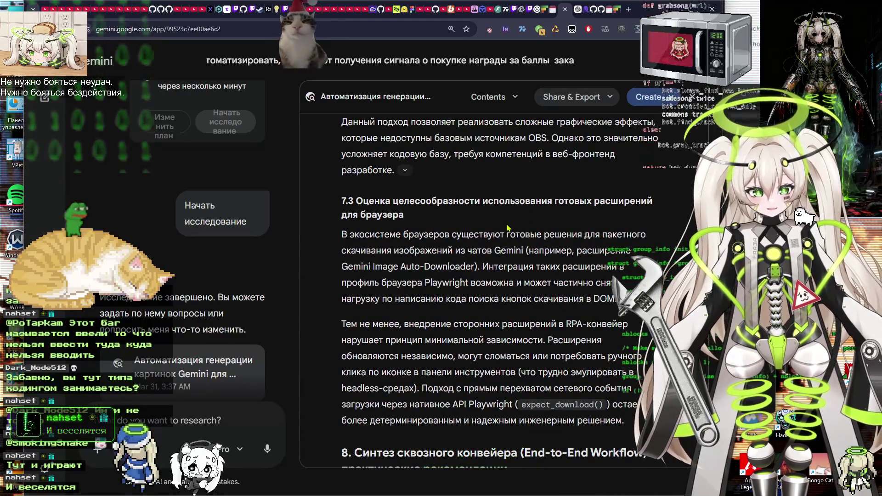
pyautogui.scroll(4, 522, 228)
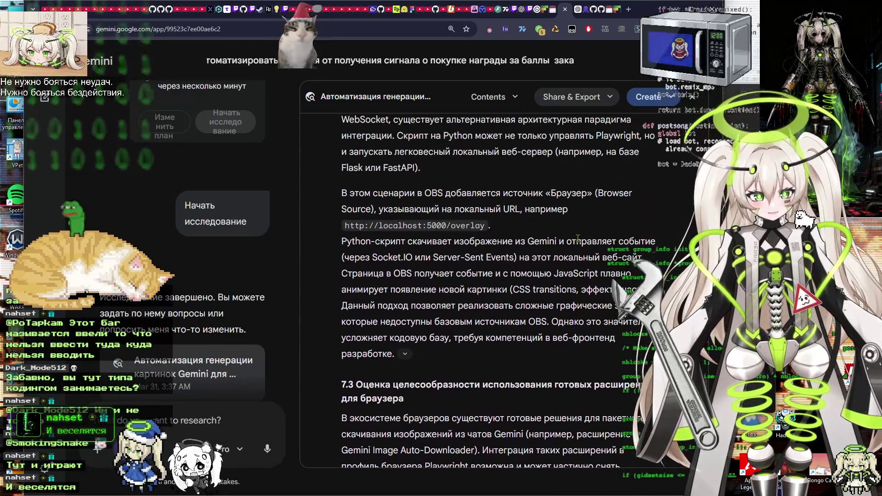
pyautogui.scroll(-5, 577, 238)
pyautogui.scroll(3, 368, 161)
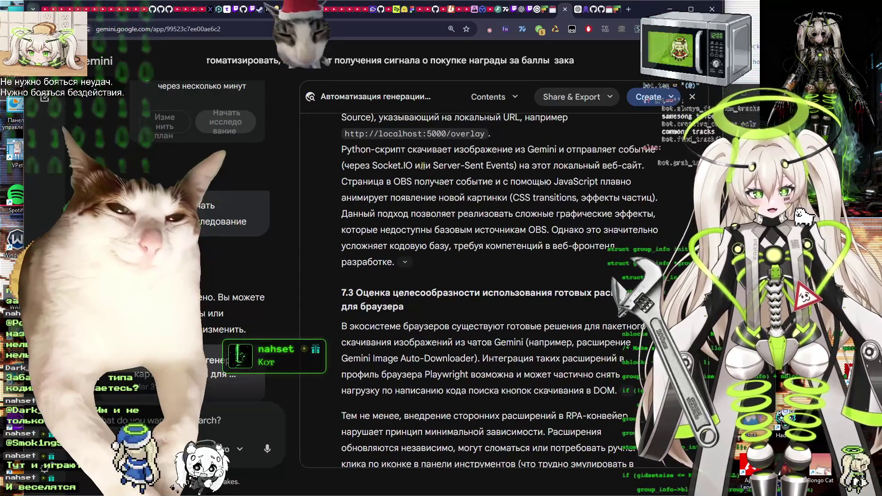
pyautogui.doubleClick(386, 166)
pyautogui.click(523, 151)
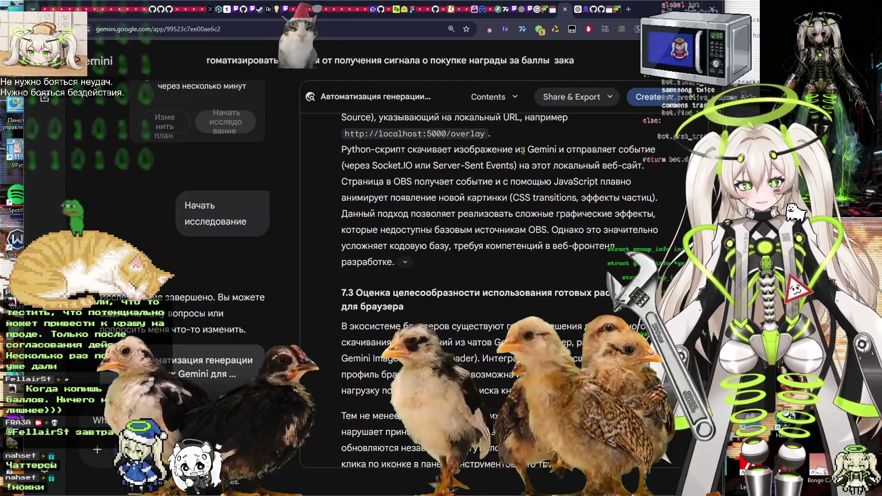
pyautogui.moveTo(493, 135); pyautogui.dragTo(545, 199)
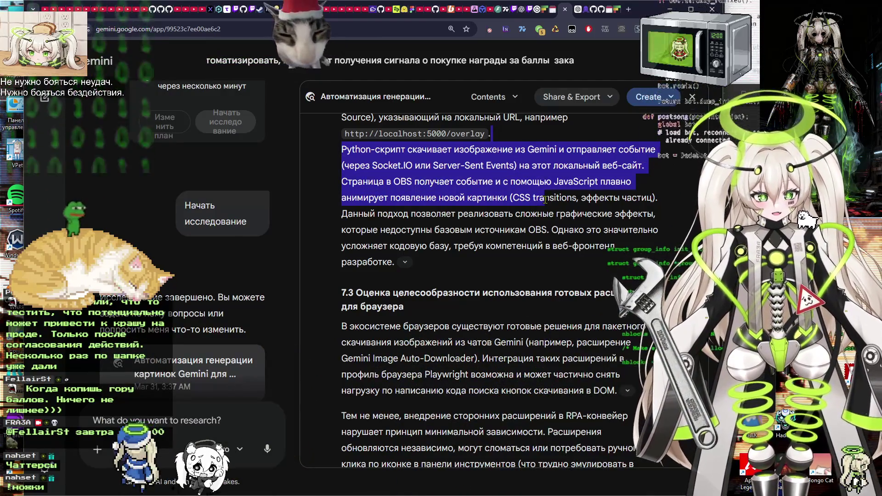
pyautogui.click(463, 187)
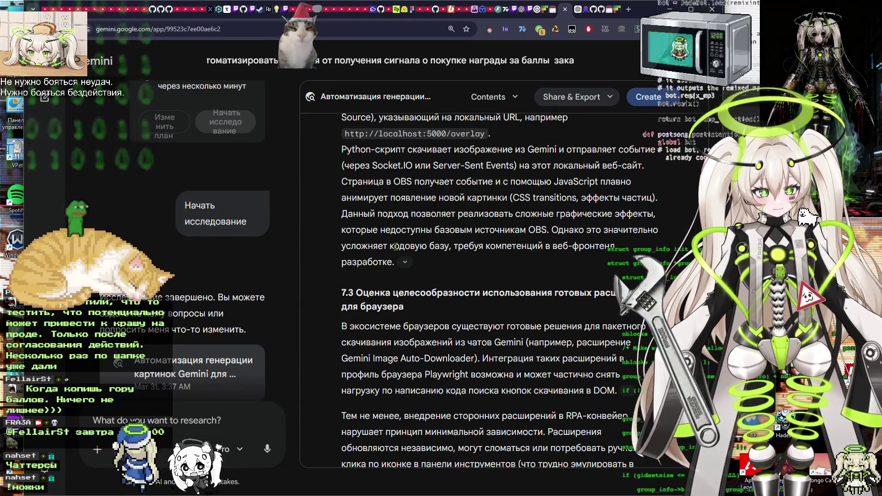
pyautogui.scroll(-3, 396, 247)
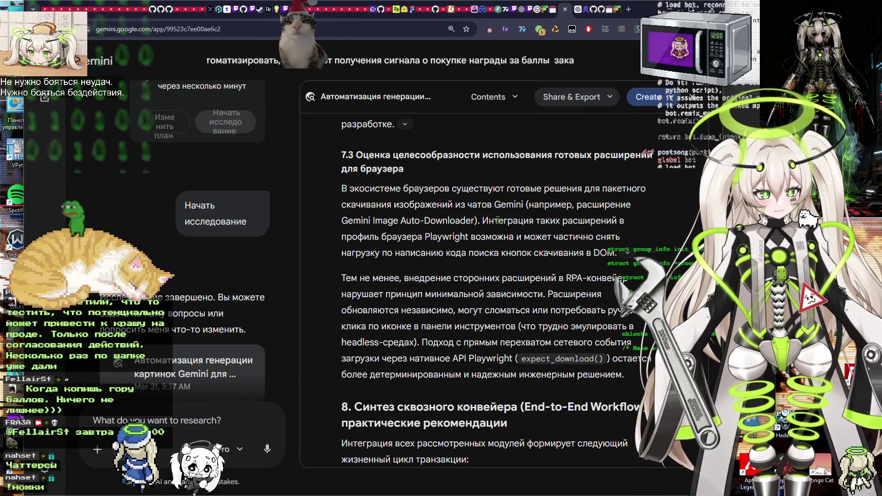
pyautogui.scroll(-1, 431, 234)
pyautogui.scroll(-3, 422, 243)
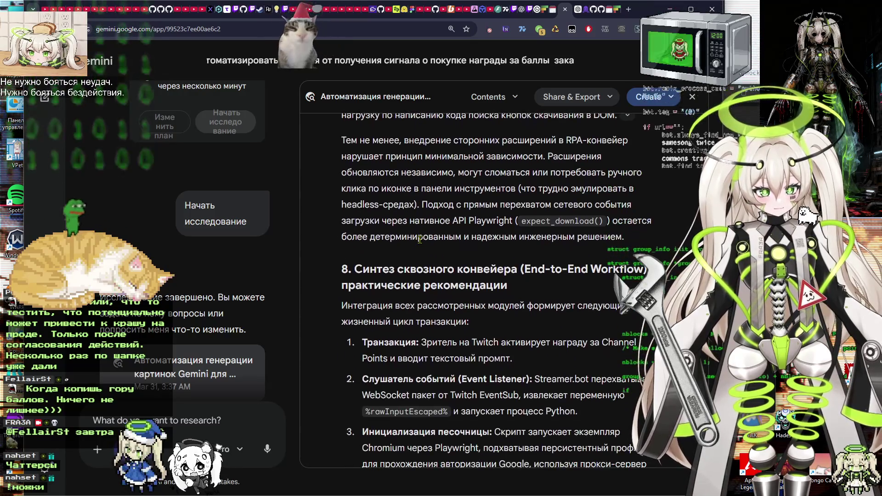
pyautogui.scroll(-2, 465, 236)
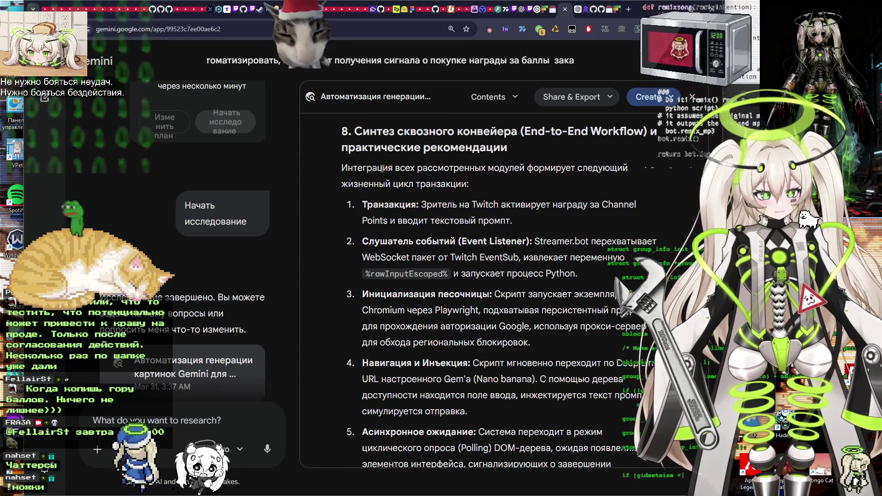
pyautogui.scroll(-1, 425, 239)
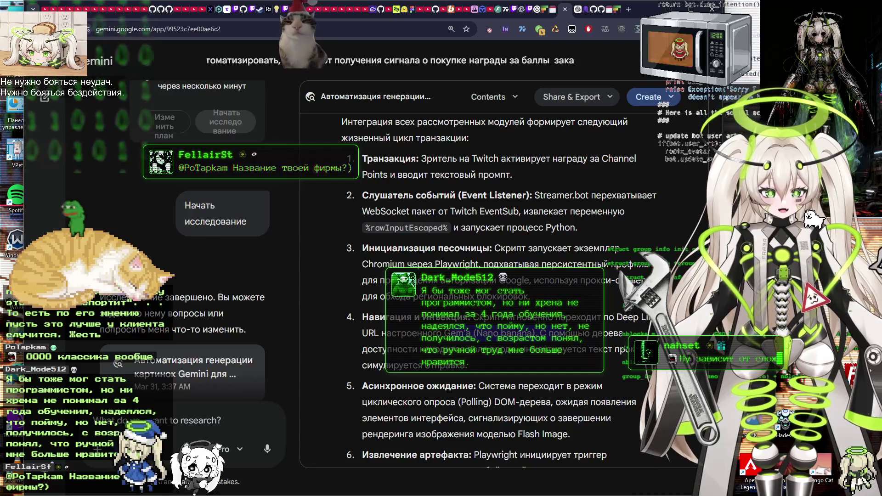
pyautogui.scroll(-1, 501, 285)
pyautogui.scroll(-1, 497, 222)
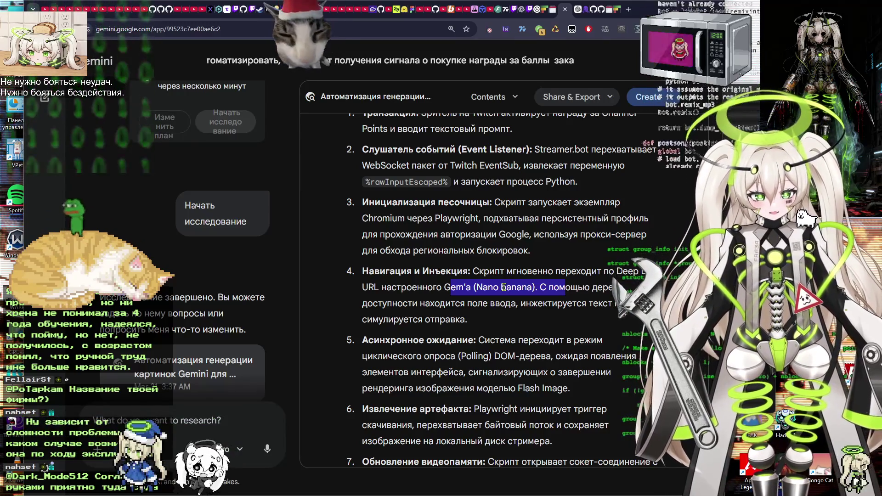
pyautogui.click(421, 285)
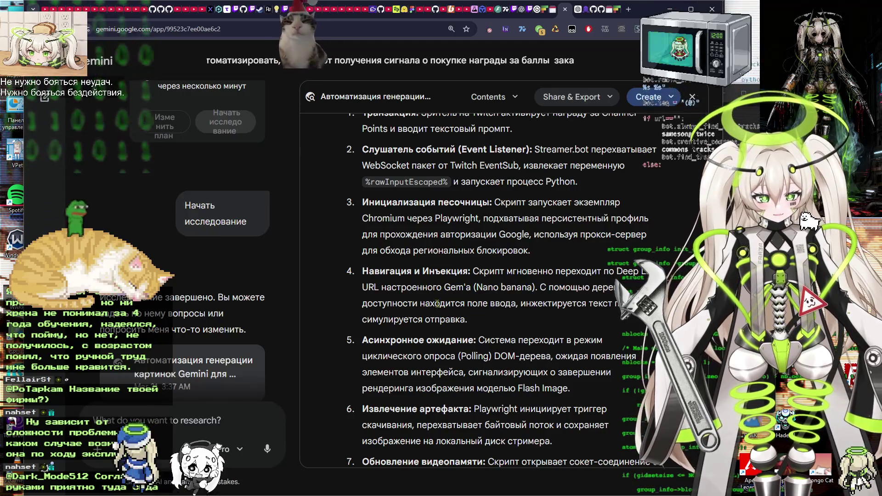
pyautogui.scroll(-2, 502, 310)
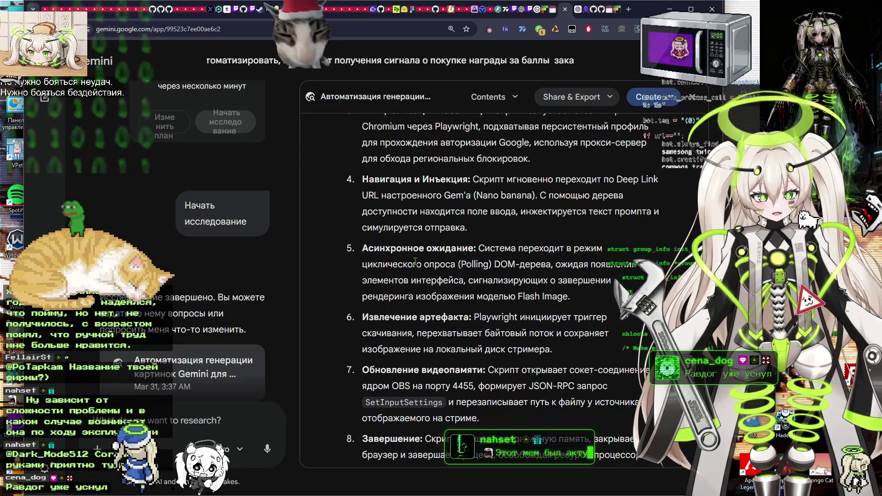
pyautogui.scroll(-2, 430, 264)
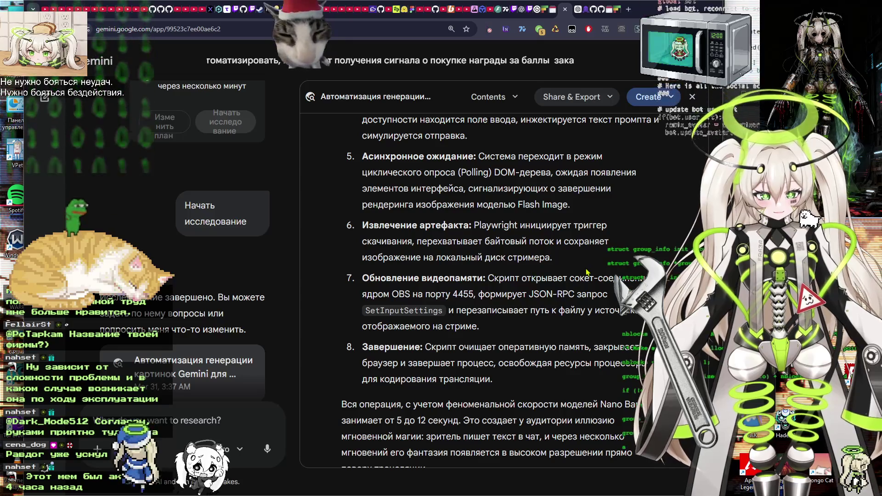
# Highlight the pipeline passages in steps 7 and 8, ending on step 8's final clause.
pyautogui.moveTo(363, 278)
pyautogui.mouseDown()
pyautogui.moveTo(570, 281)
pyautogui.moveTo(613, 299)
pyautogui.mouseUp()
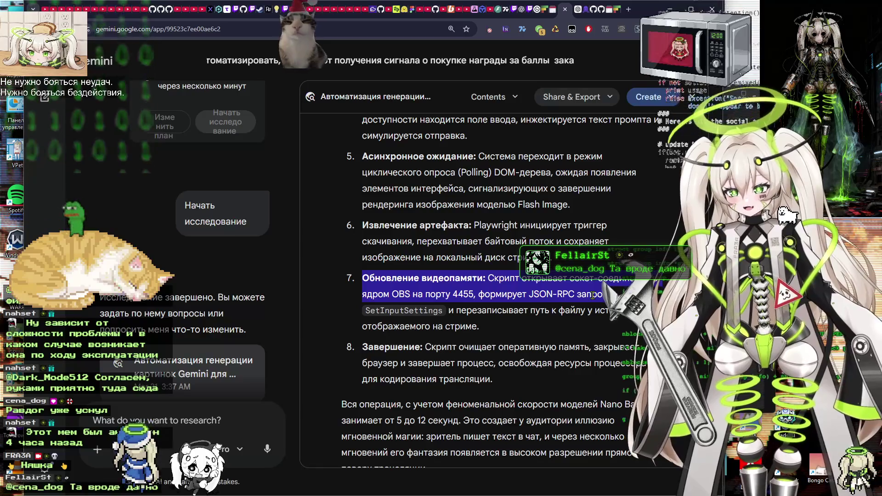
pyautogui.click(500, 294)
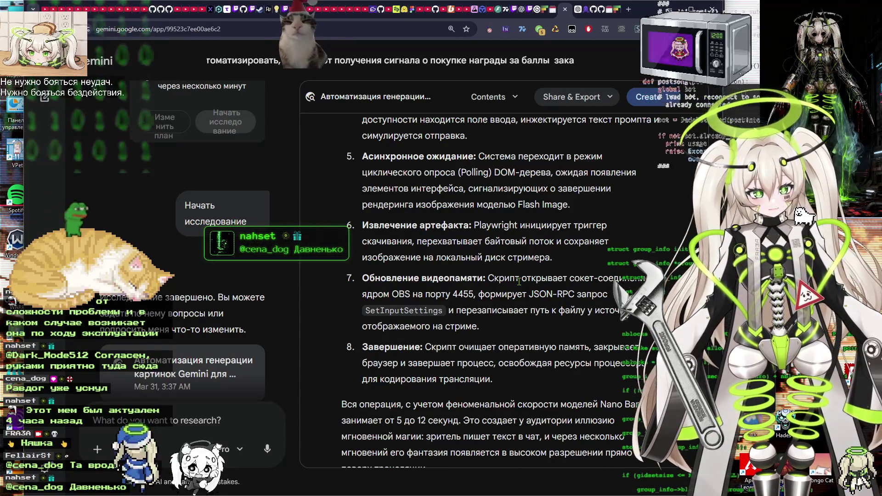
pyautogui.scroll(-2, 507, 293)
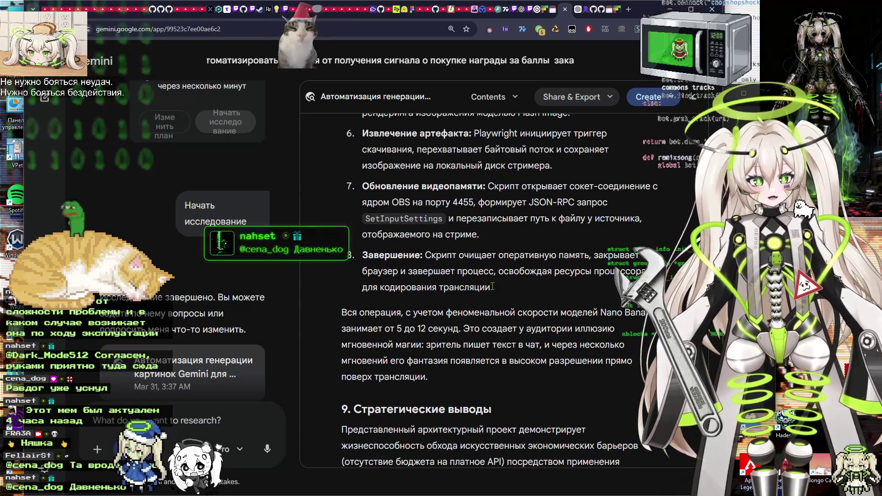
pyautogui.moveTo(492, 286)
pyautogui.mouseDown()
pyautogui.moveTo(366, 281)
pyautogui.moveTo(361, 177)
pyautogui.moveTo(356, 182)
pyautogui.moveTo(373, 202)
pyautogui.moveTo(462, 225)
pyautogui.mouseUp()
pyautogui.scroll(-9, 479, 254)
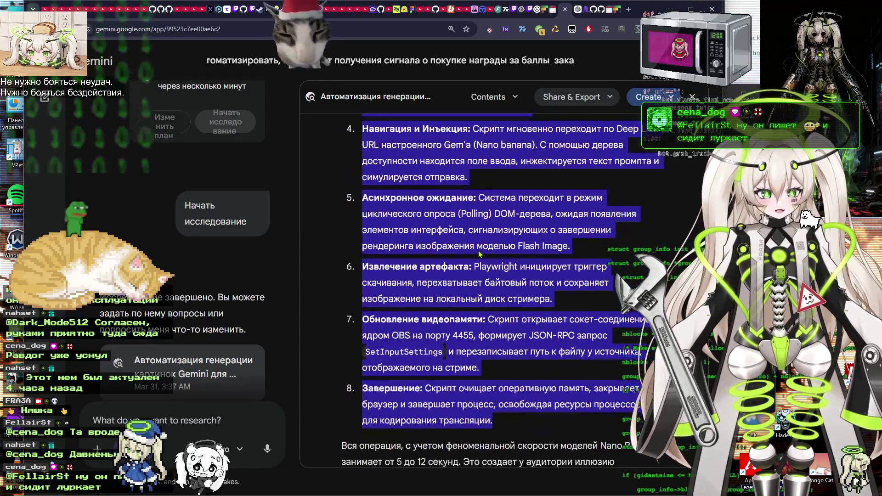
pyautogui.moveTo(479, 255)
pyautogui.mouseDown()
pyautogui.moveTo(483, 266)
pyautogui.moveTo(483, 234)
pyautogui.mouseUp()
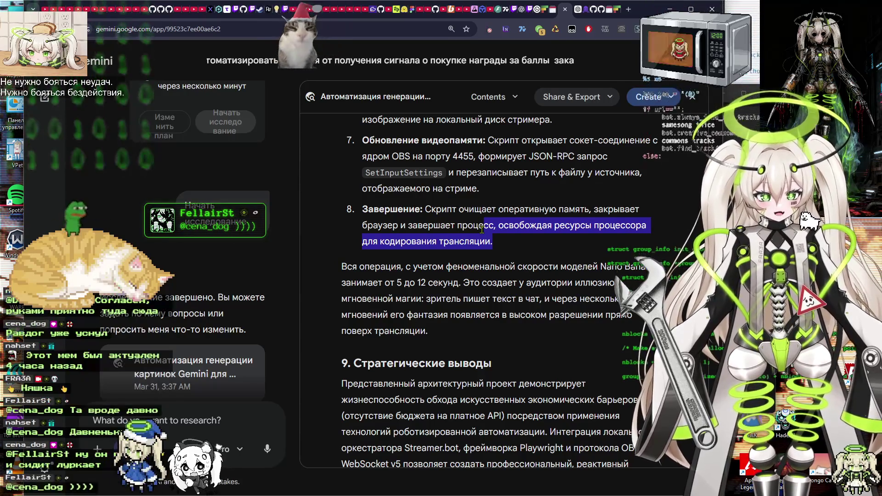
pyautogui.moveTo(481, 230); pyautogui.dragTo(435, 228)
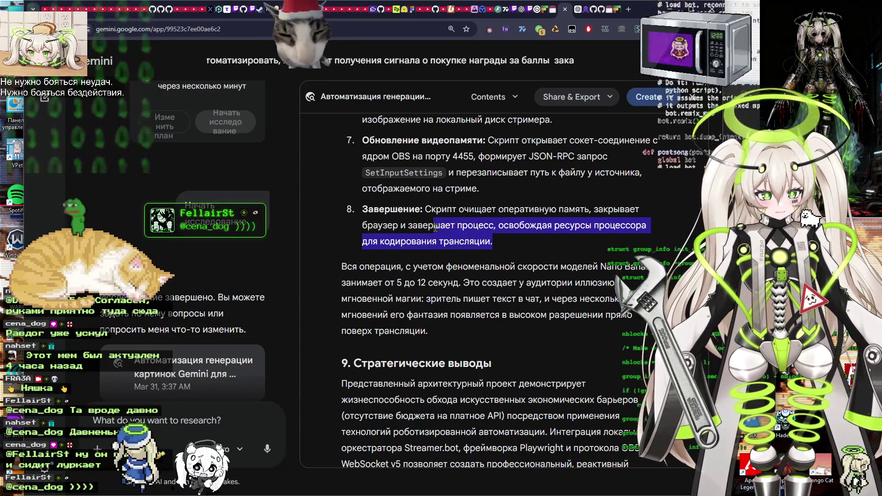
# Scroll to the sources and back up to the report title, then expand the sidebar.
pyautogui.scroll(-5, 446, 241)
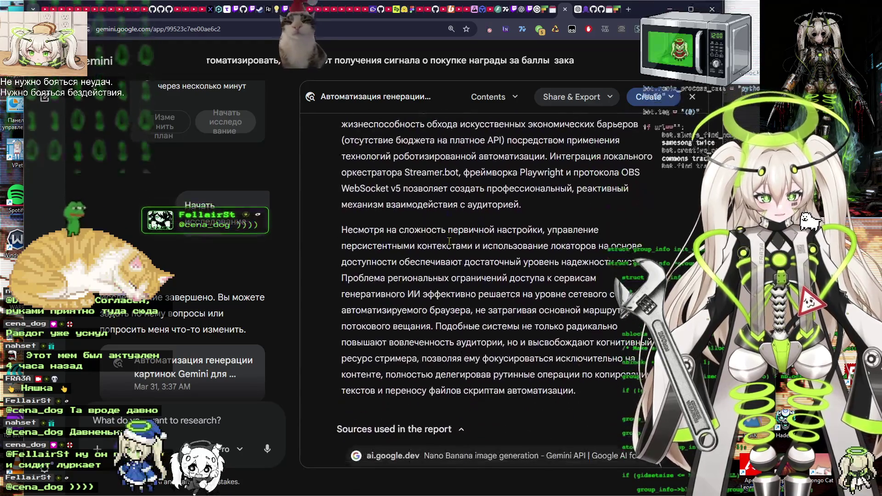
pyautogui.scroll(1, 453, 242)
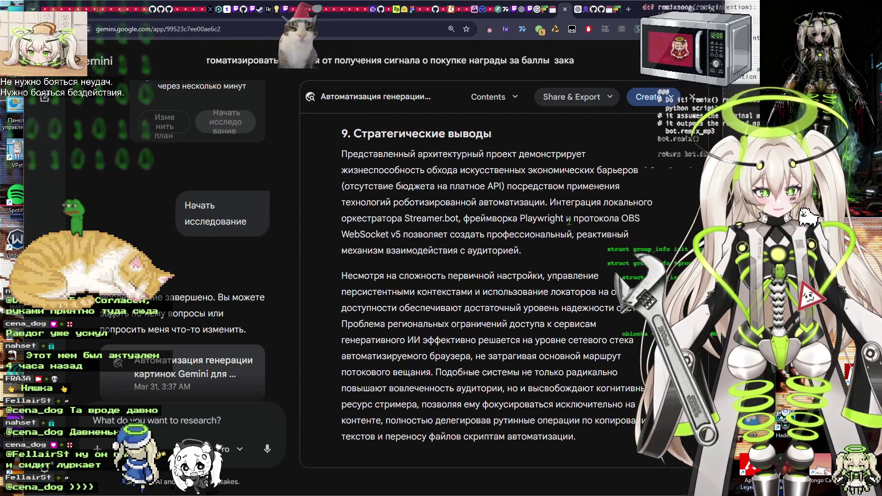
pyautogui.scroll(-3, 422, 236)
pyautogui.scroll(2, 421, 236)
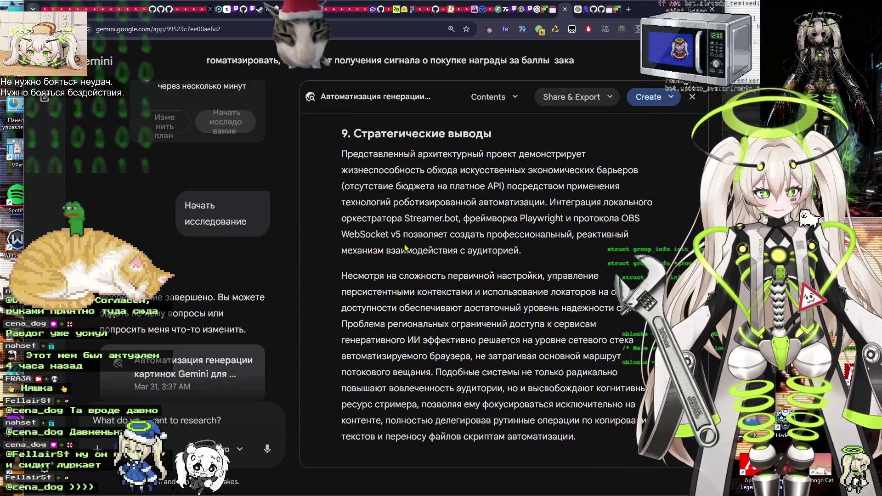
pyautogui.scroll(-7, 424, 249)
pyautogui.scroll(-10, 449, 257)
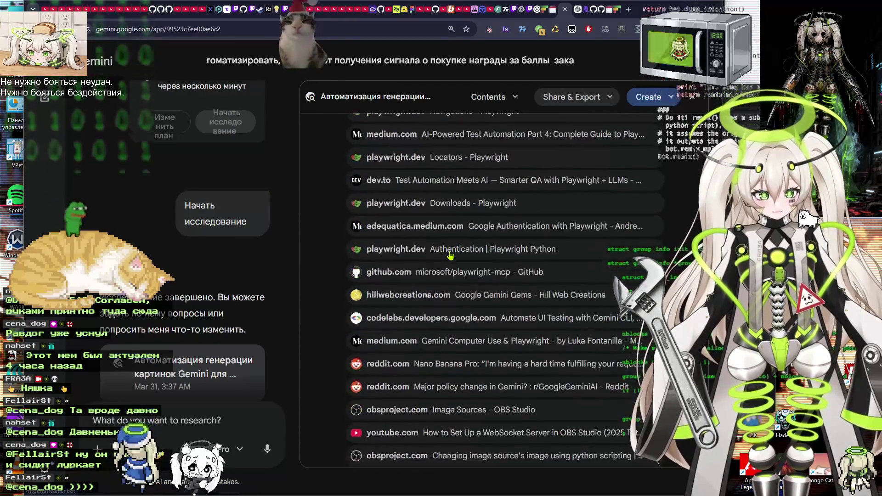
pyautogui.scroll(15, 453, 244)
pyautogui.scroll(4, 453, 244)
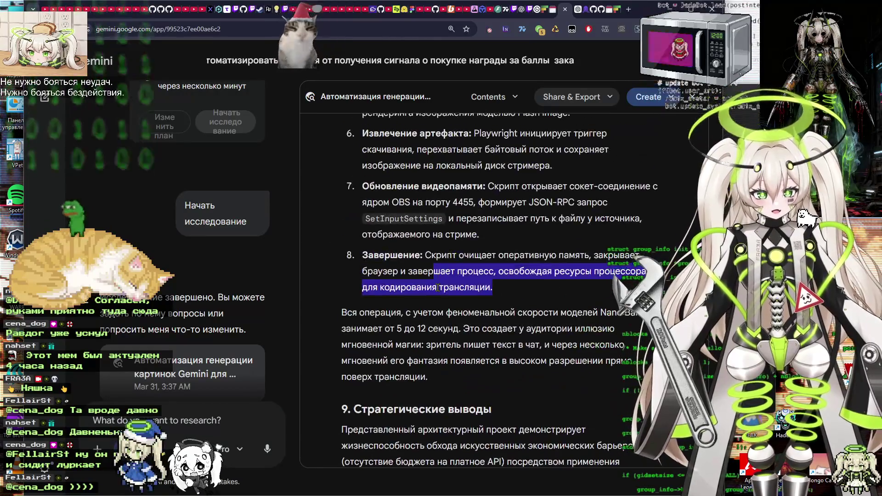
pyautogui.scroll(15, 514, 341)
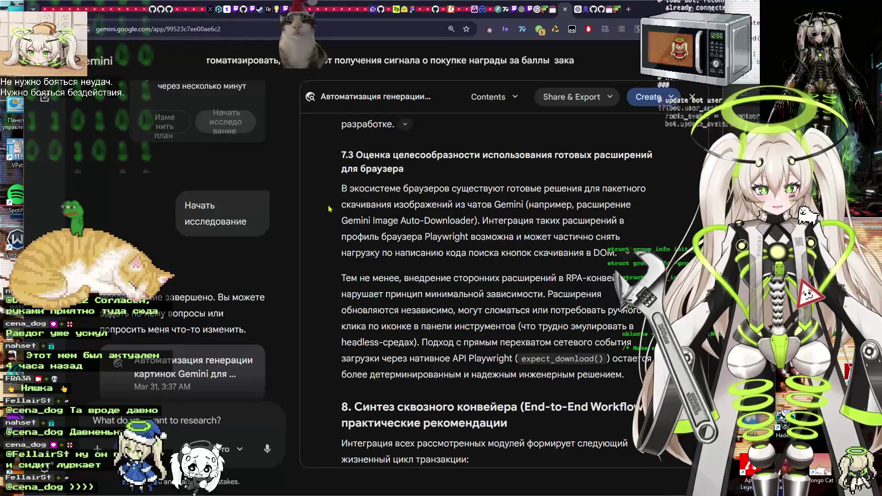
pyautogui.scroll(5, 548, 290)
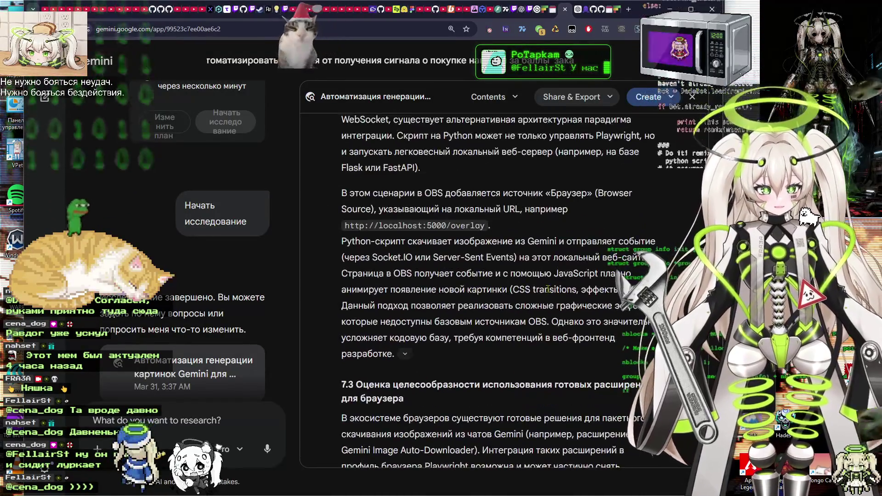
pyautogui.scroll(5, 548, 290)
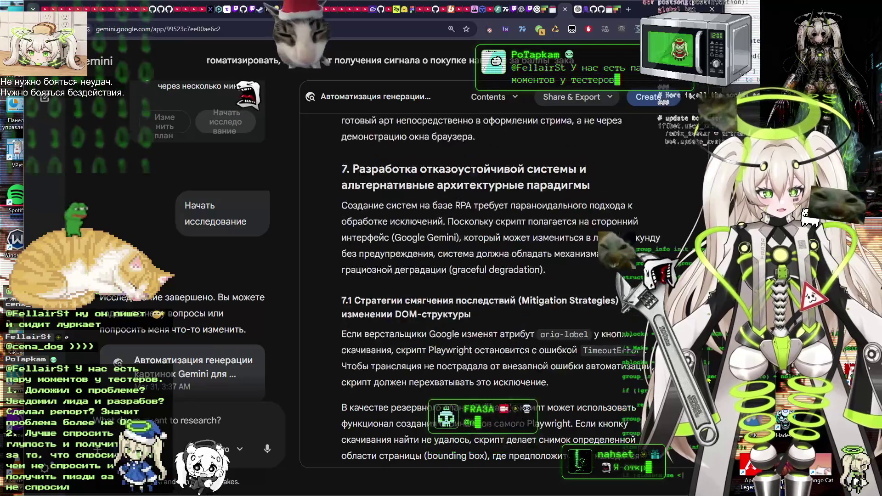
pyautogui.scroll(20, 548, 289)
pyautogui.scroll(-5, 548, 290)
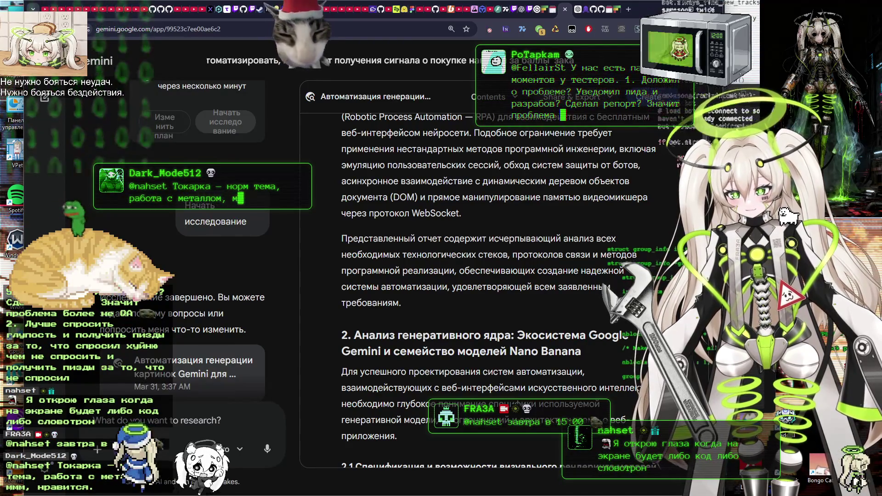
pyautogui.scroll(-10, 460, 275)
pyautogui.scroll(10, 459, 275)
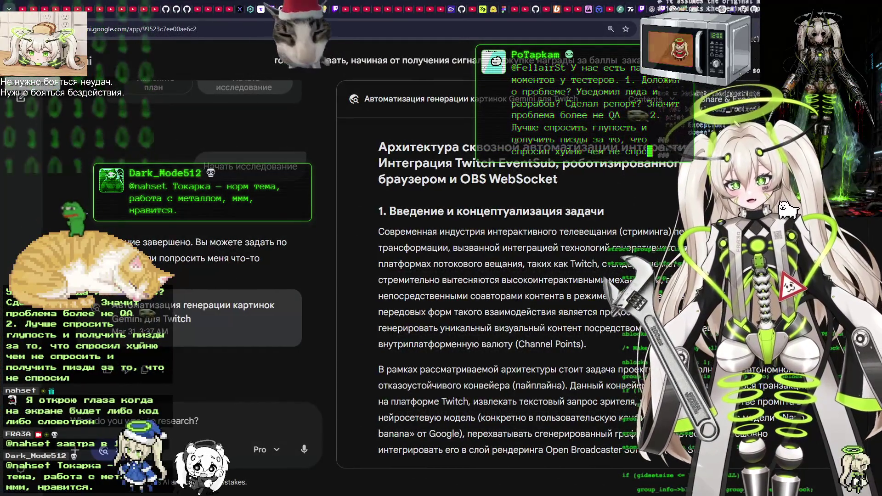
pyautogui.moveTo(87, 190)
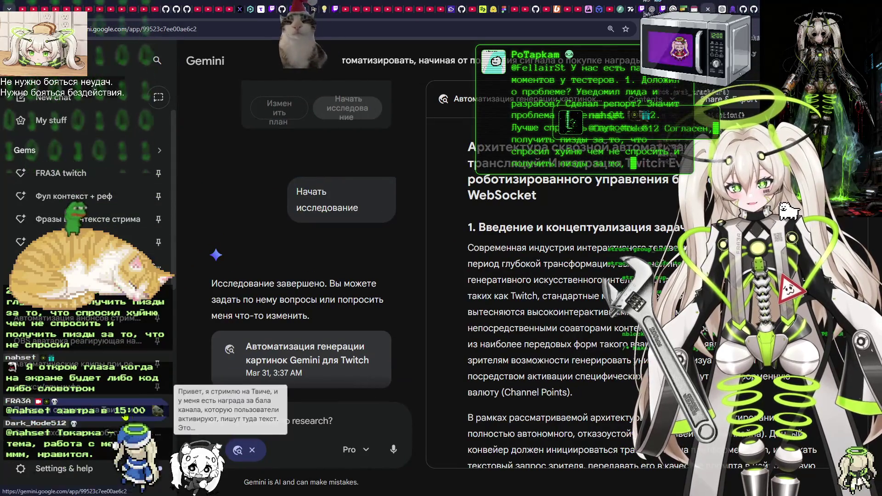
# Pin the Deep Research chat in the sidebar.
pyautogui.click(157, 318)
pyautogui.click(189, 354)
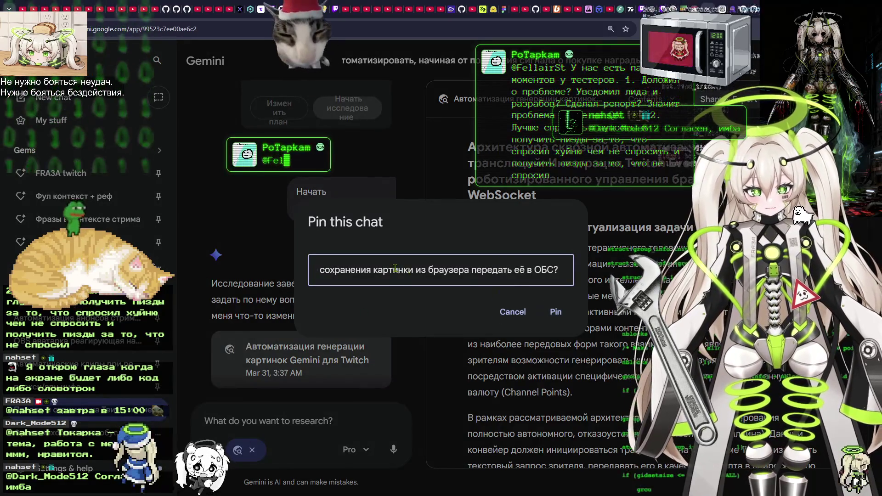
pyautogui.click(555, 311)
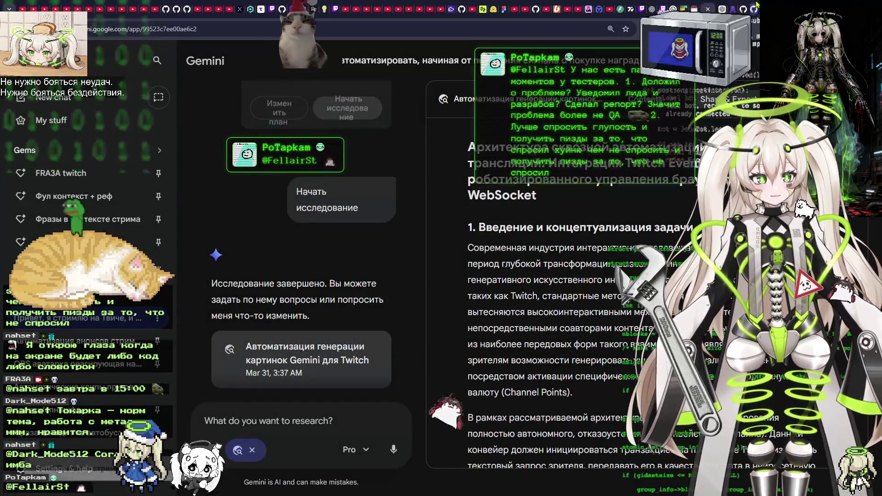
# Select the Gemini-API repository page's web address, then return to the research report.
pyautogui.hotkey('ctrl', 'Tab')
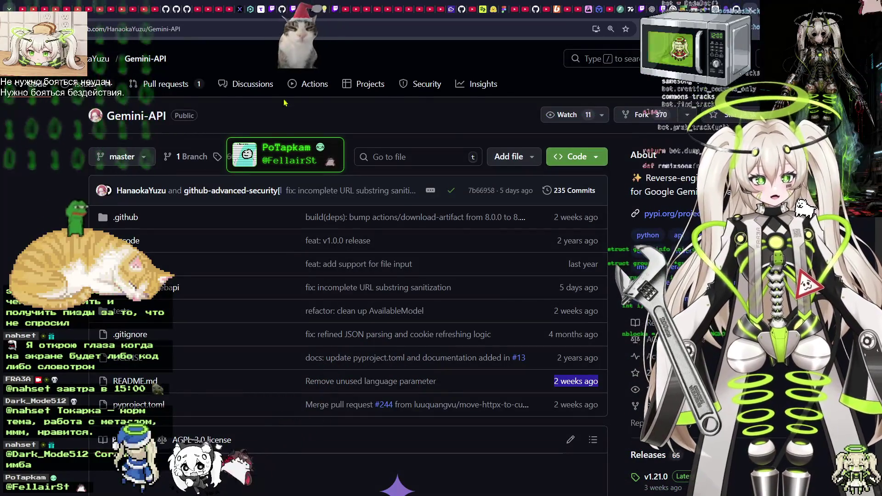
pyautogui.click(233, 31)
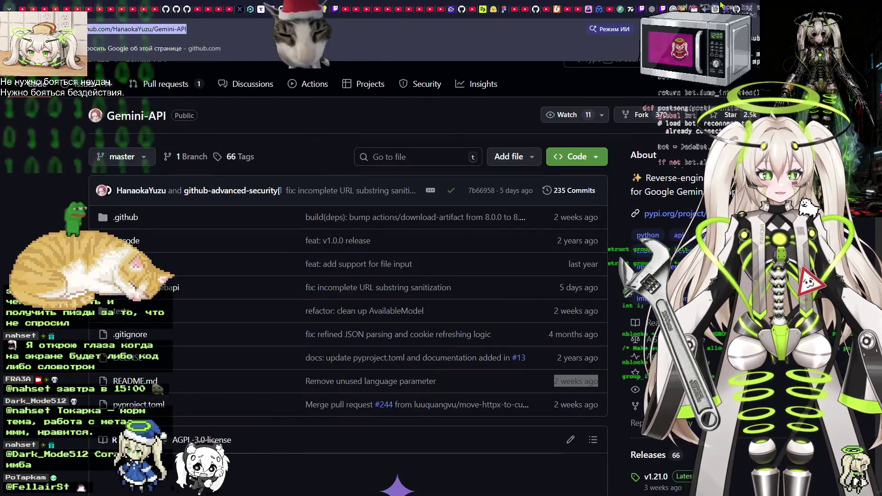
pyautogui.hotkey('ctrl', 'shift', 'Tab')
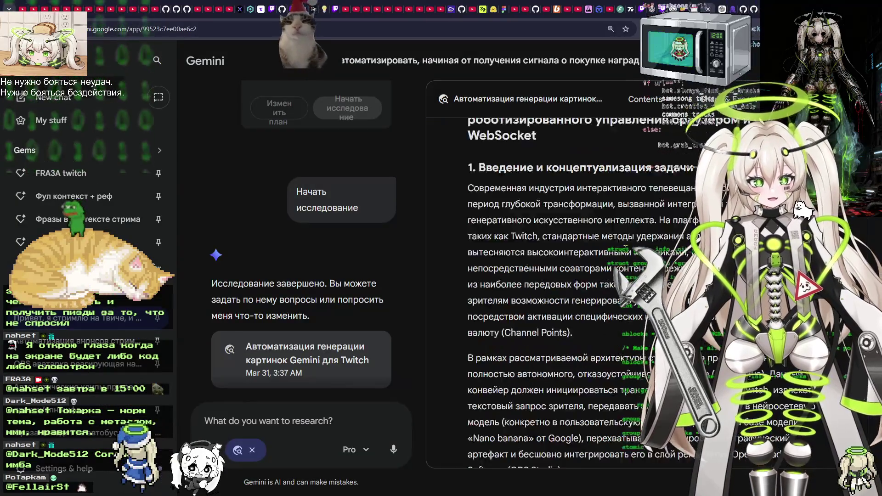
pyautogui.scroll(-15, 551, 285)
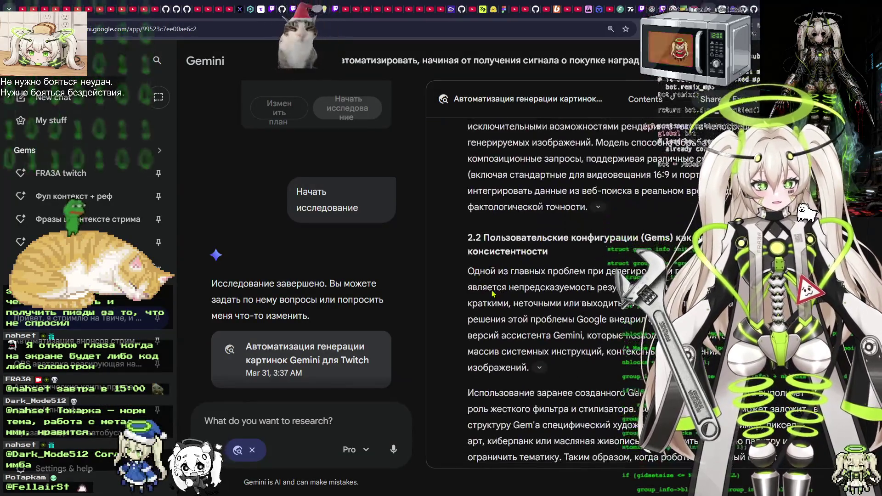
pyautogui.scroll(-15, 640, 344)
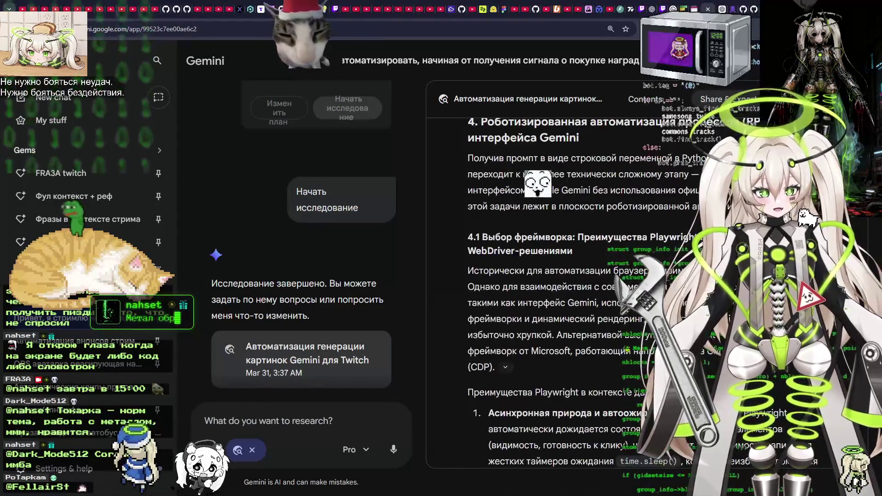
pyautogui.scroll(-10, 641, 344)
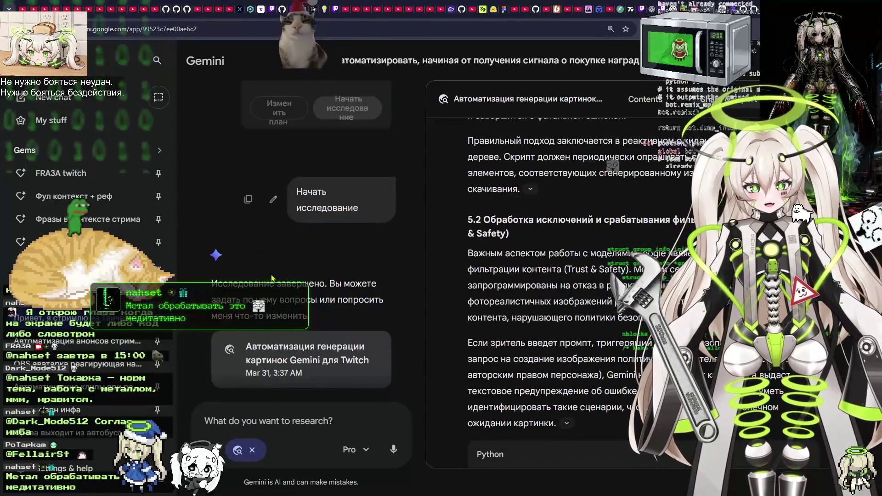
# Focus the research input, try removing the Deep Research chip, and cancel the new-chat prompt.
pyautogui.click(253, 418)
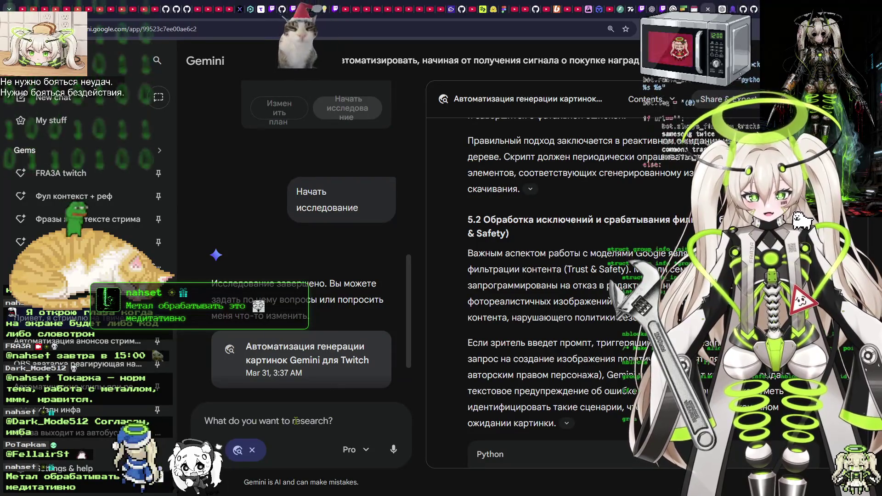
pyautogui.click(252, 451)
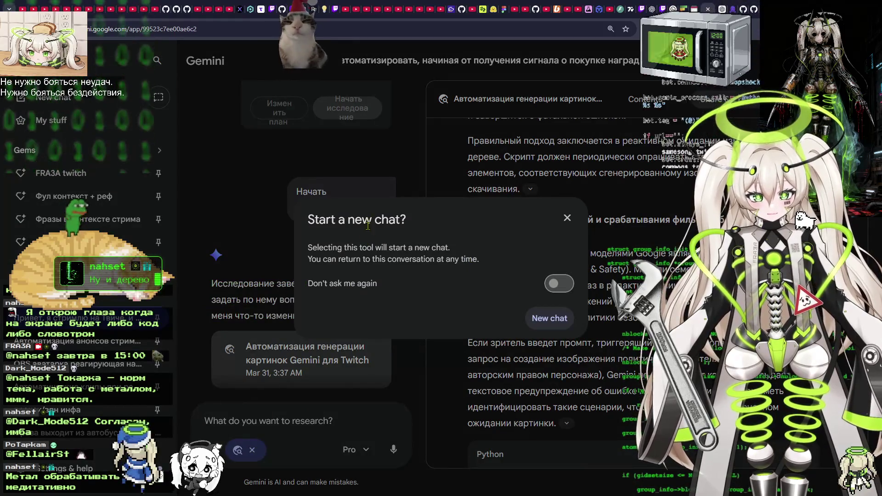
pyautogui.click(295, 397)
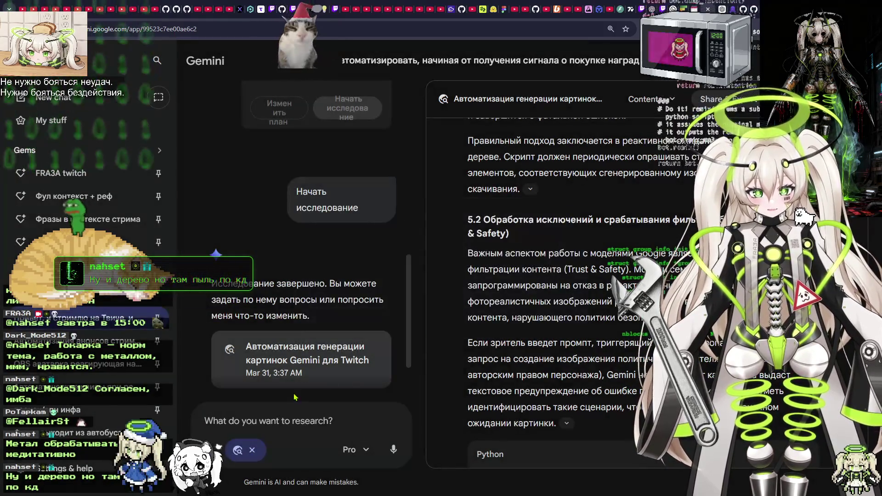
# Ask Gemini its opinion on using the Gemini-API repository, pasting the GitHub link, and send.
pyautogui.write('A')
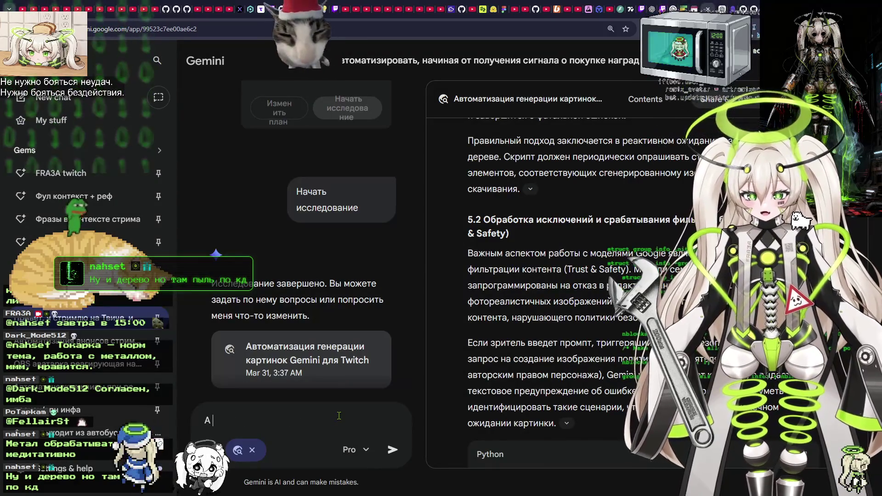
pyautogui.write(' что ты дума')
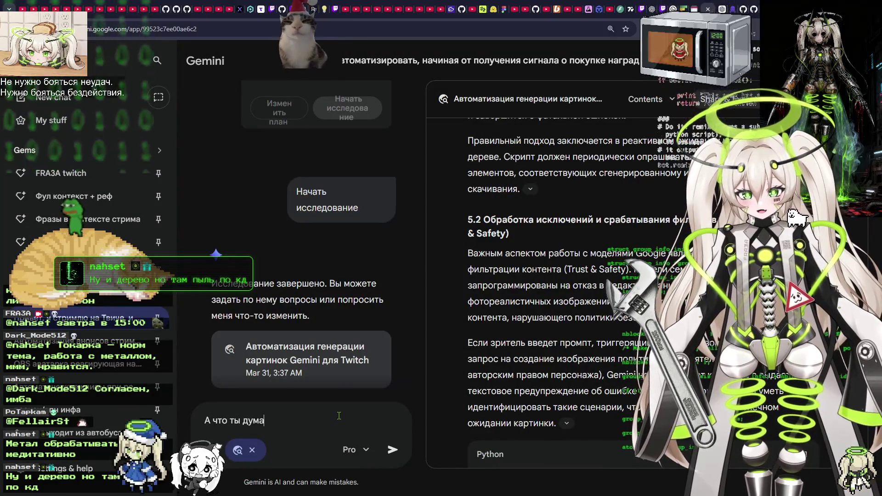
pyautogui.write('ешь про использование')
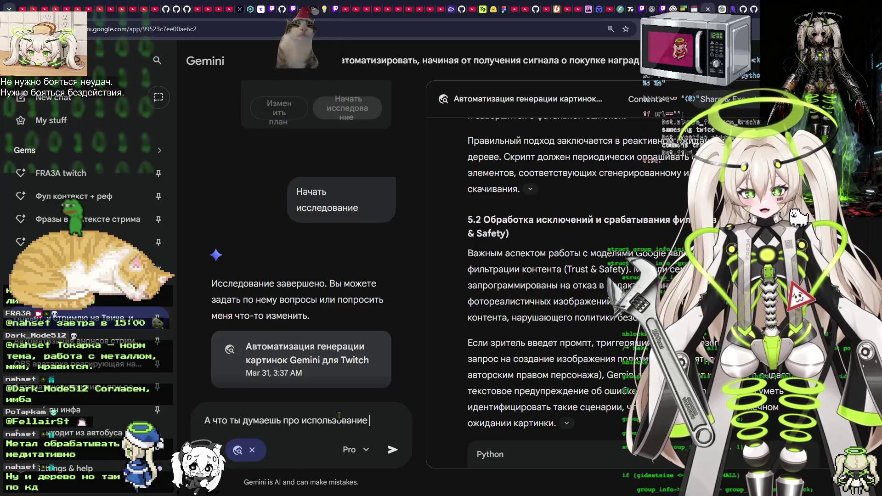
pyautogui.write('https://github.com/HanaokaYuzu/Gemini-API')
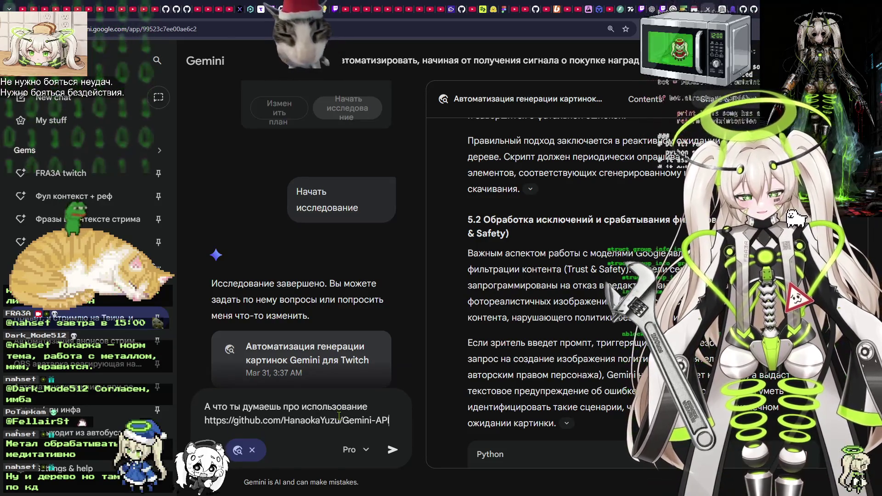
pyautogui.click(393, 450)
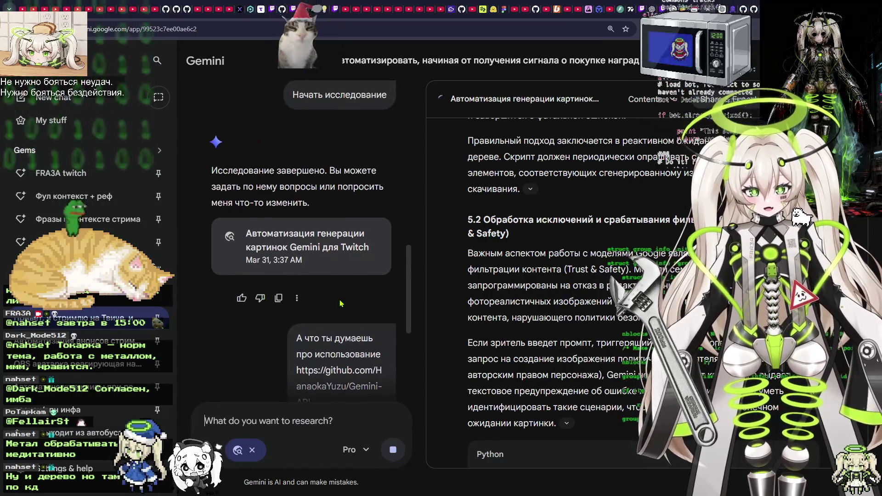
# Scroll through Gemini's answer, then move to the ChatGPT conversation.
pyautogui.scroll(2, 335, 255)
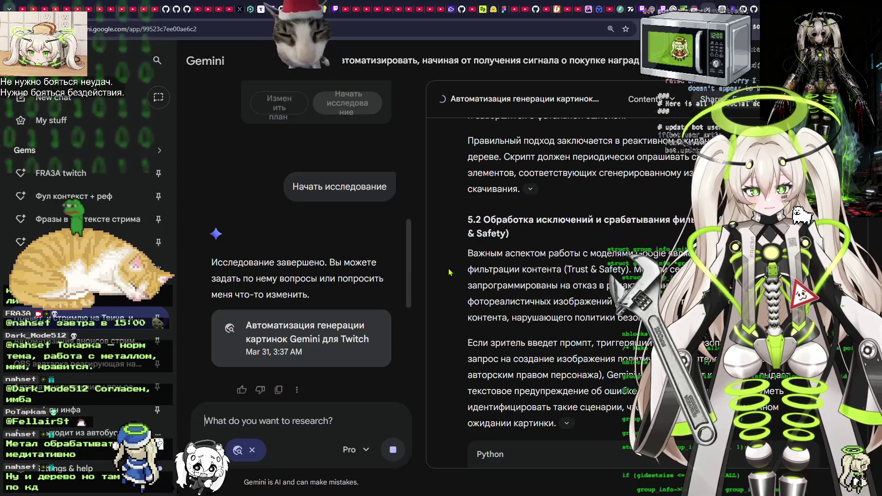
pyautogui.scroll(10, 449, 272)
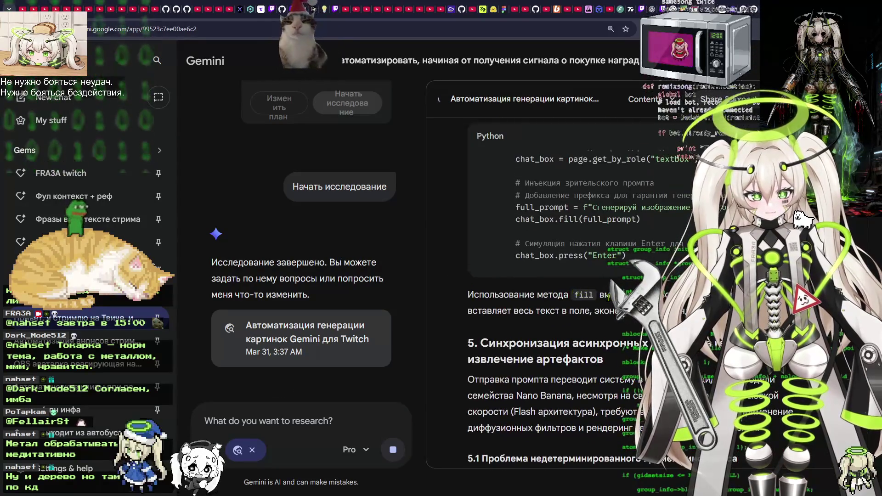
pyautogui.scroll(10, 609, 298)
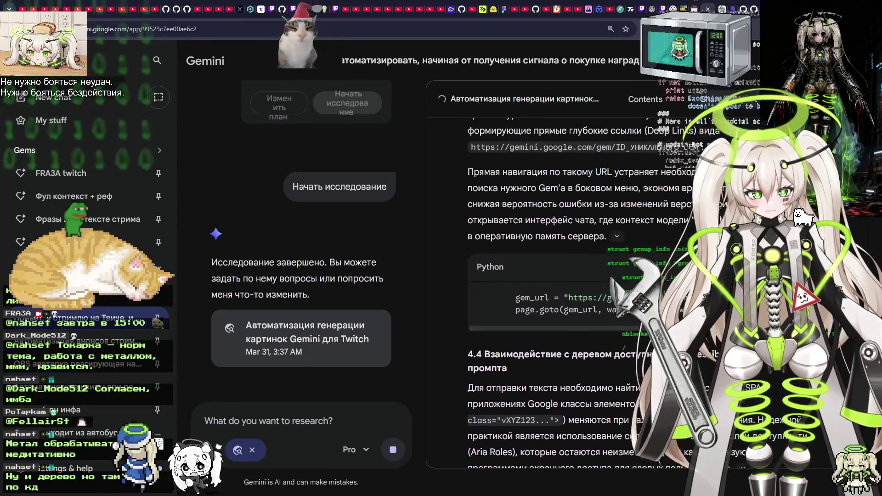
pyautogui.scroll(5, 574, 295)
pyautogui.scroll(-10, 575, 295)
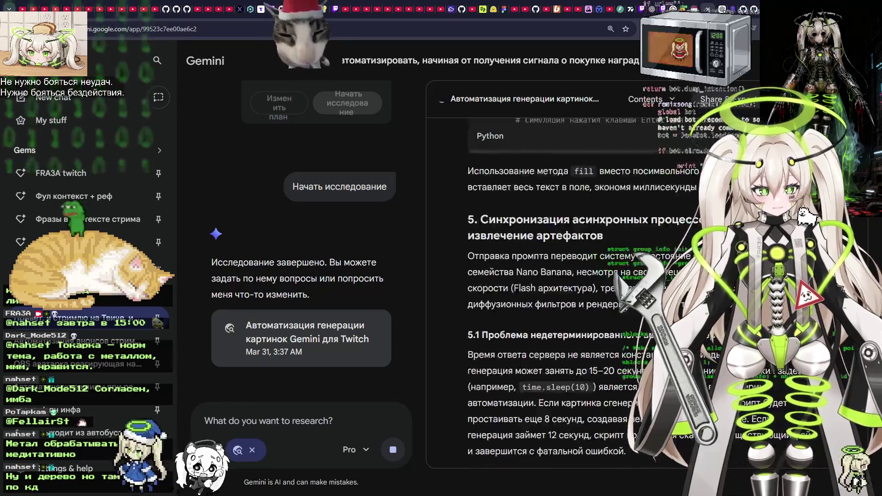
pyautogui.scroll(-15, 575, 294)
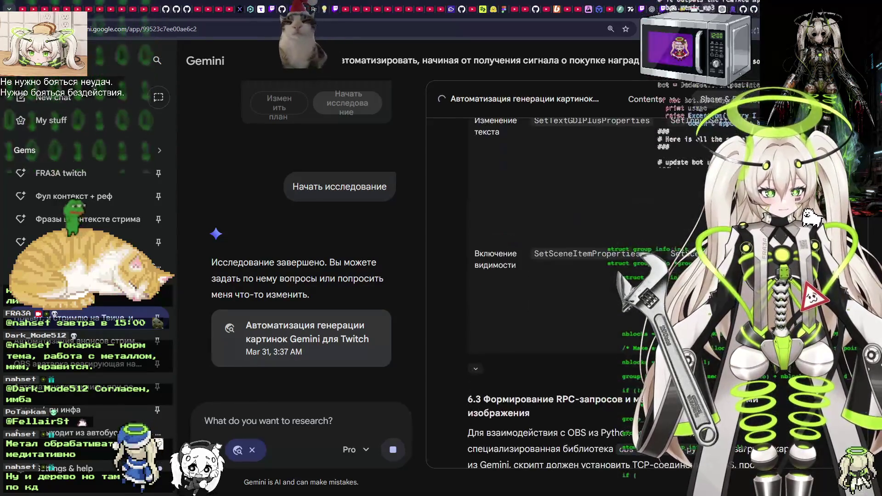
pyautogui.scroll(-15, 552, 294)
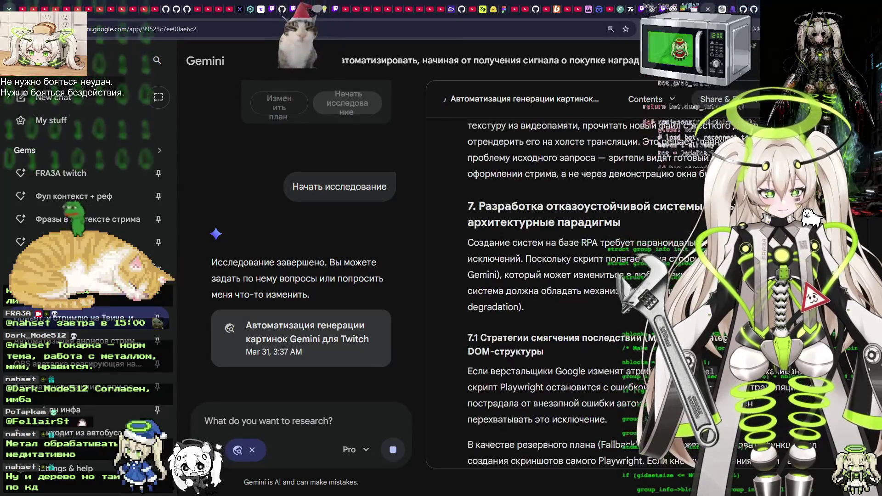
pyautogui.scroll(-15, 552, 295)
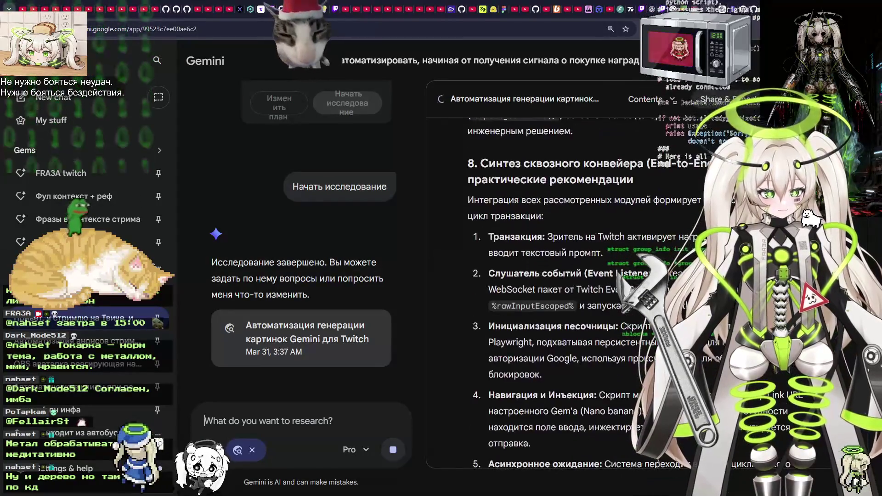
pyautogui.scroll(-15, 552, 294)
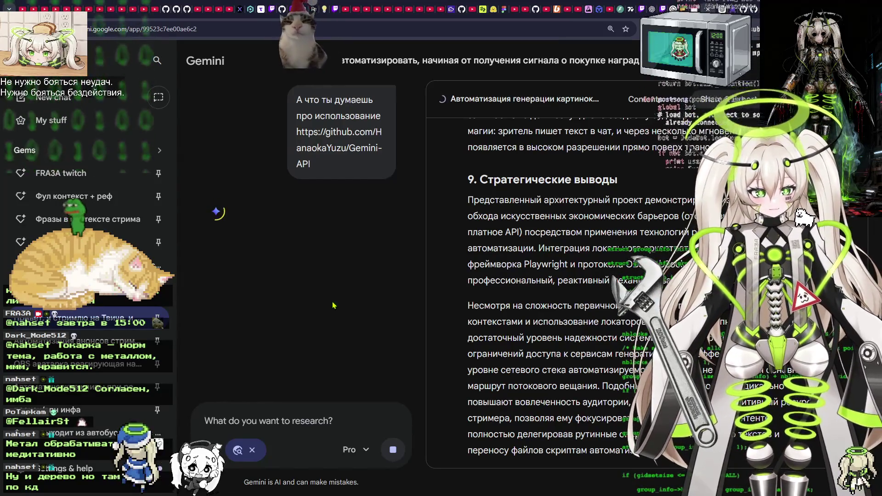
pyautogui.hotkey('ctrl', 'Tab')
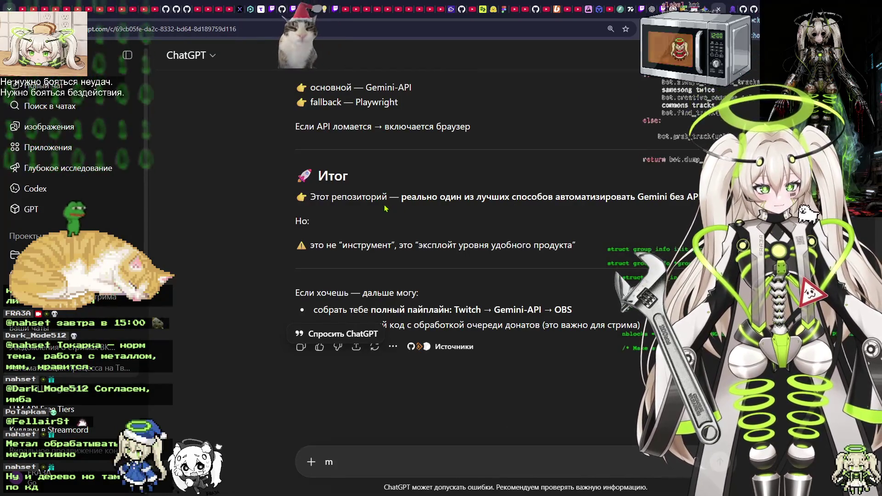
pyautogui.scroll(1, 386, 208)
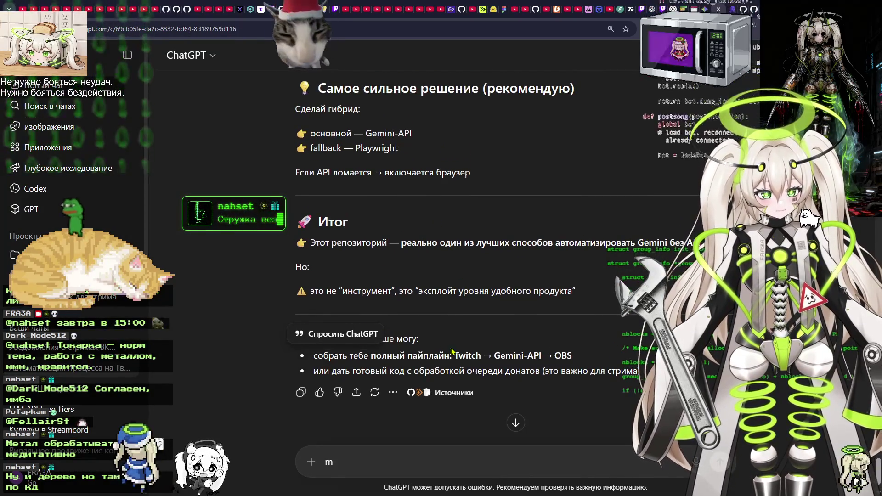
pyautogui.scroll(-1, 472, 288)
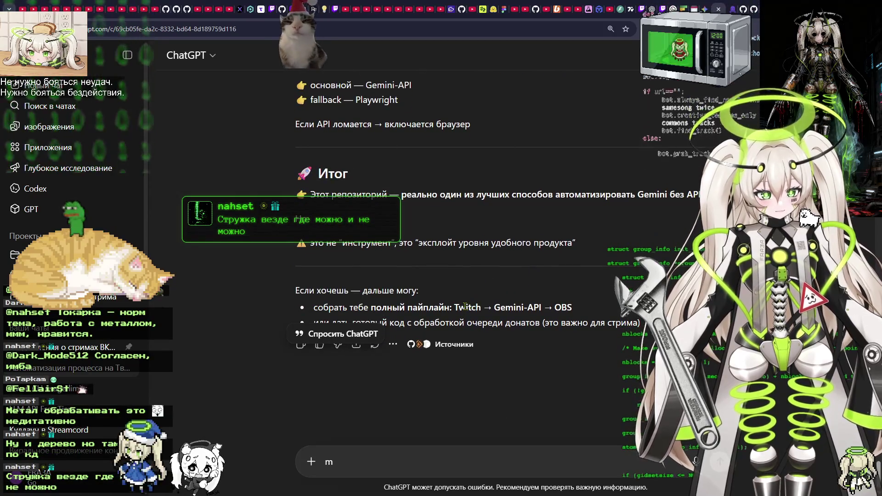
pyautogui.moveTo(466, 307); pyautogui.dragTo(593, 313)
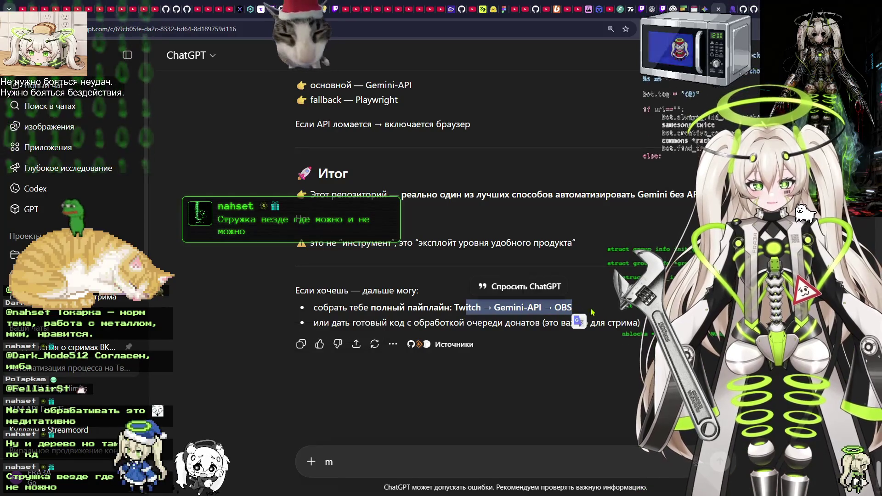
pyautogui.click(593, 312)
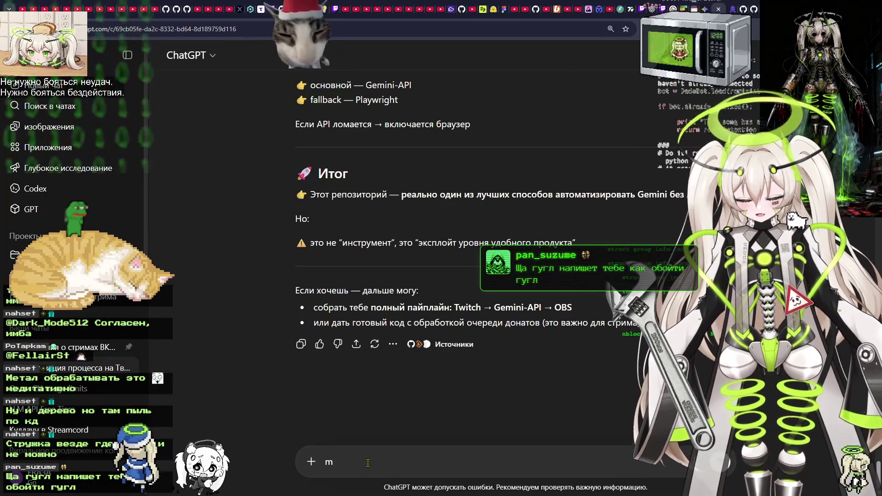
# Clear the stray character and select the Gemini-API repository link in the earlier question.
pyautogui.press('BackSpace')
pyautogui.press('ctrl')
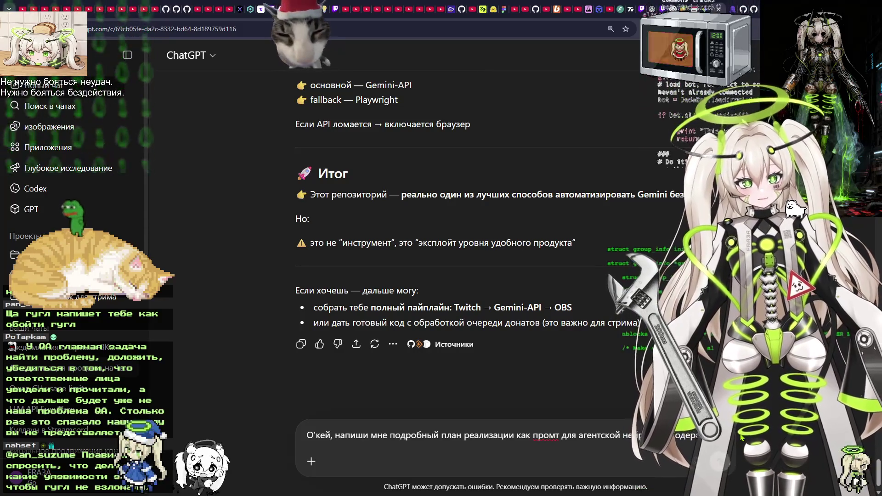
pyautogui.scroll(15, 432, 221)
pyautogui.scroll(15, 432, 221)
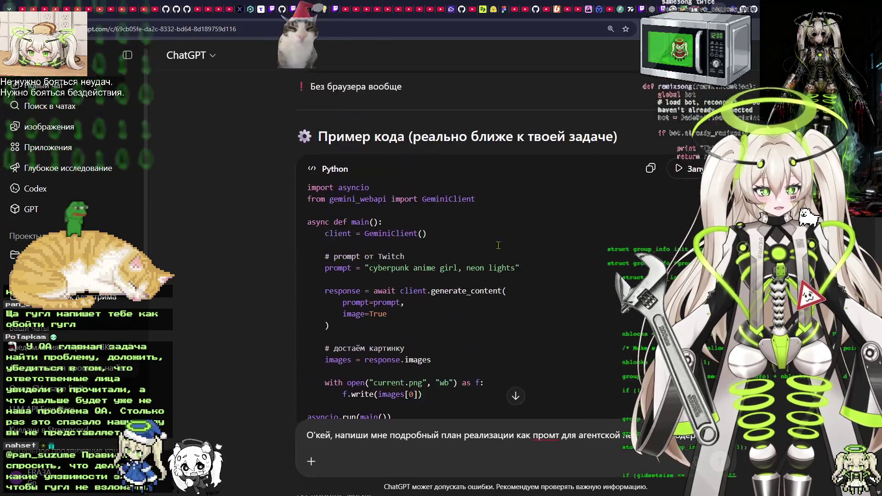
pyautogui.scroll(5, 495, 244)
pyautogui.scroll(15, 551, 297)
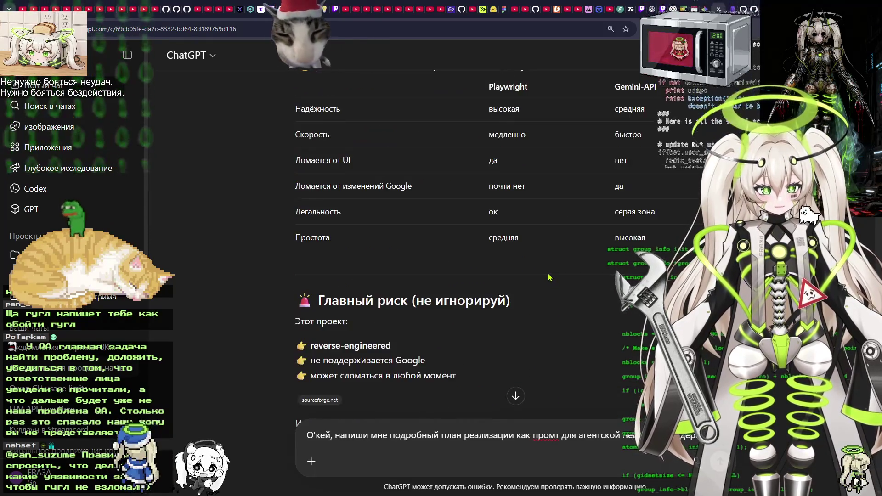
pyautogui.scroll(5, 570, 275)
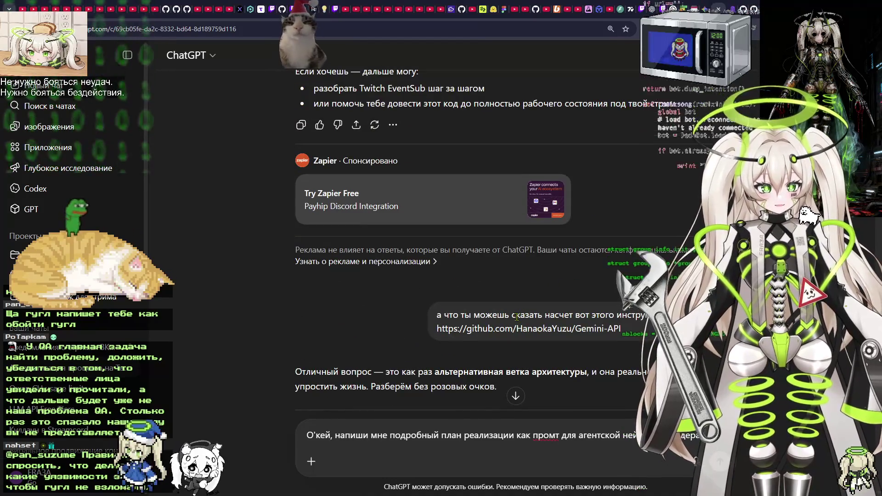
pyautogui.moveTo(458, 326); pyautogui.dragTo(644, 328)
pyautogui.hotkey('ctrl', 'c')
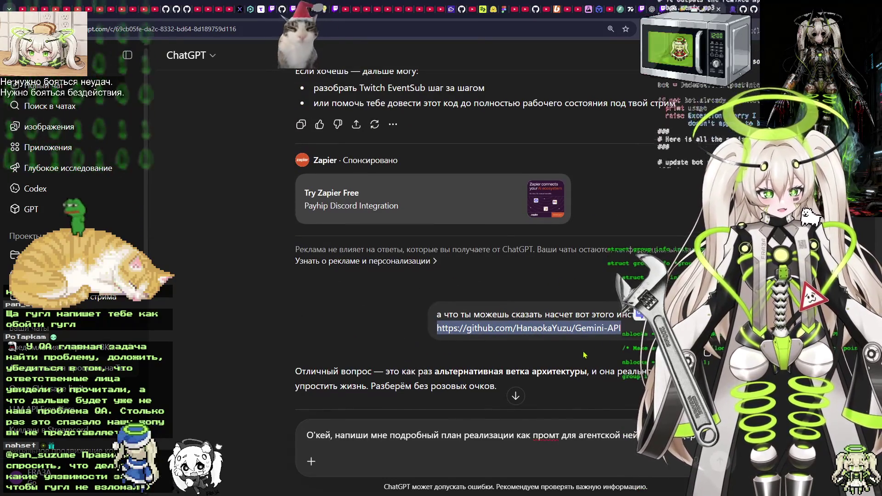
pyautogui.scroll(-20, 587, 353)
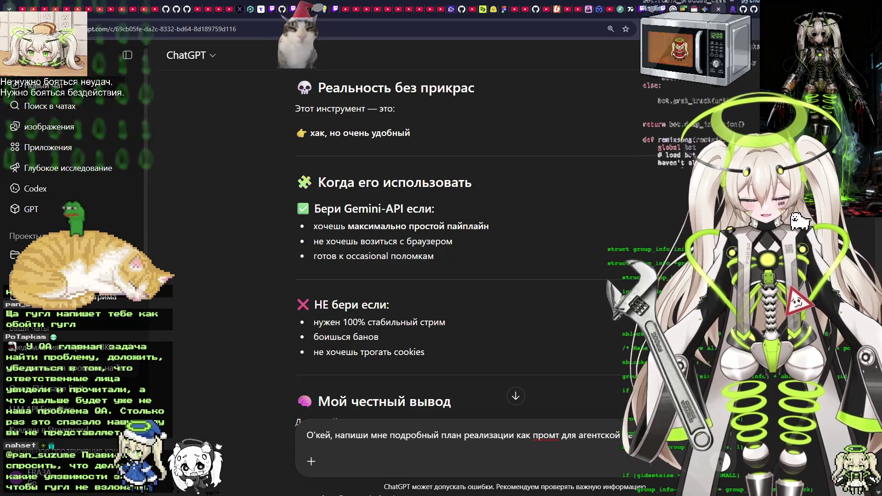
# Add a sentence saying the Gemini-API GitHub library will be used for images, then switch to Gemini.
pyautogui.write('Использовать давай все же будет')
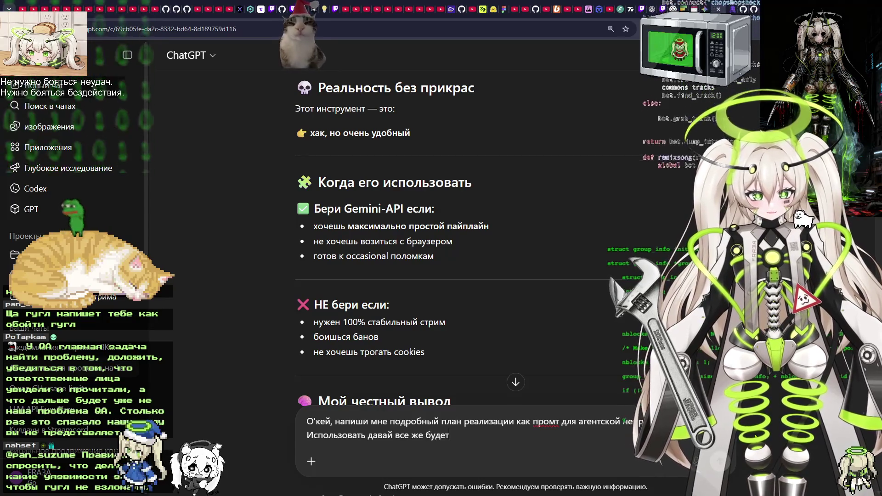
pyautogui.press('BackSpace')
pyautogui.write('м')
pyautogui.hotkey('ctrl', 'v')
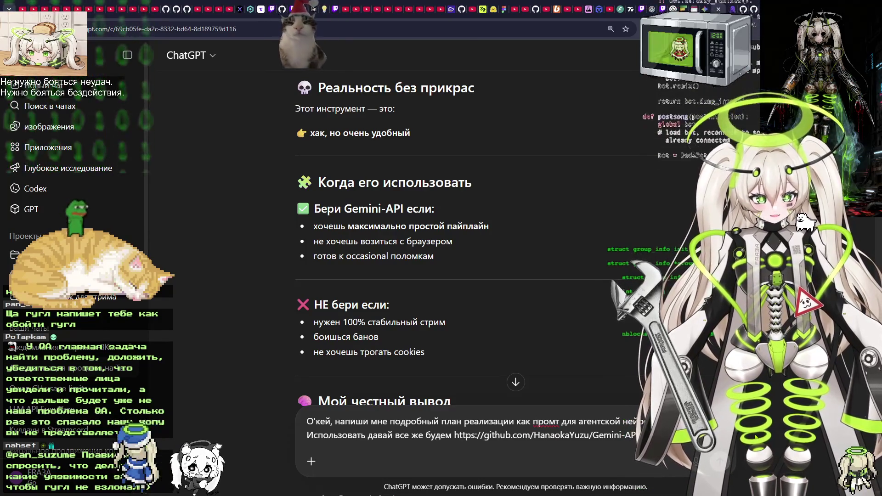
pyautogui.write('изображения')
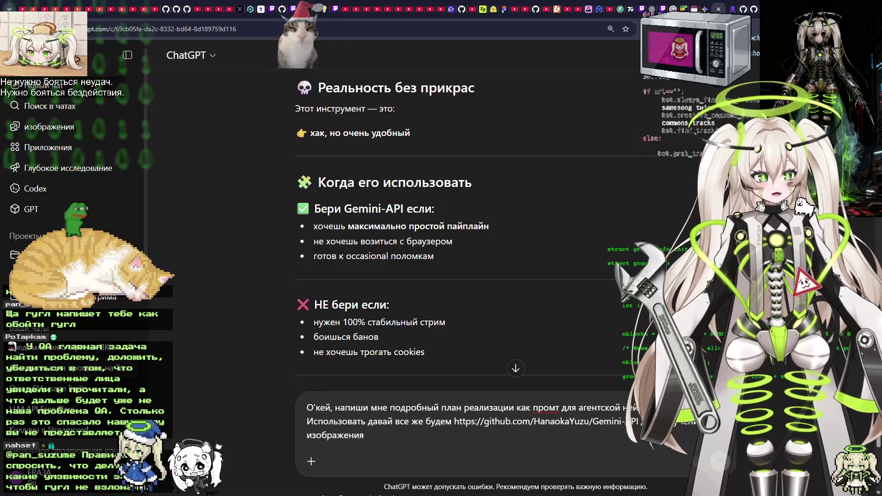
pyautogui.hotkey('ctrl', 'Tab')
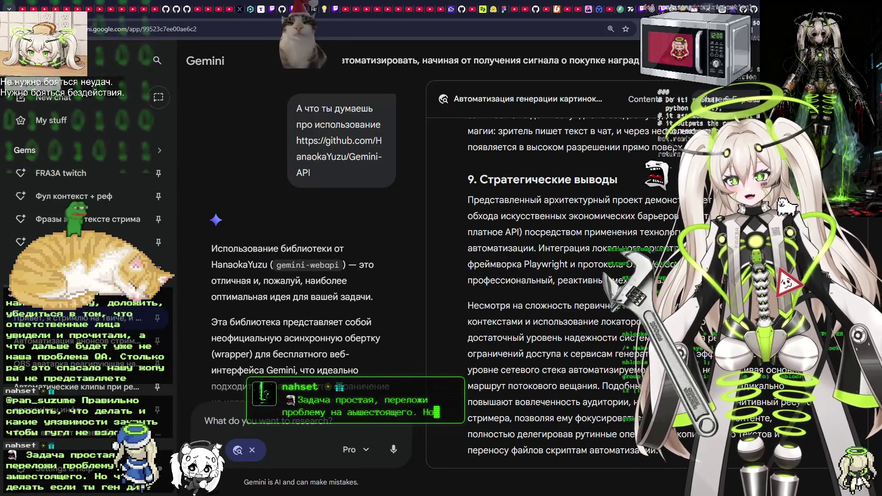
# Open the Фул контекст + реф gem via FRA3A twitch, copy its URL, and return to ChatGPT.
pyautogui.hotkey('ctrl', 't')
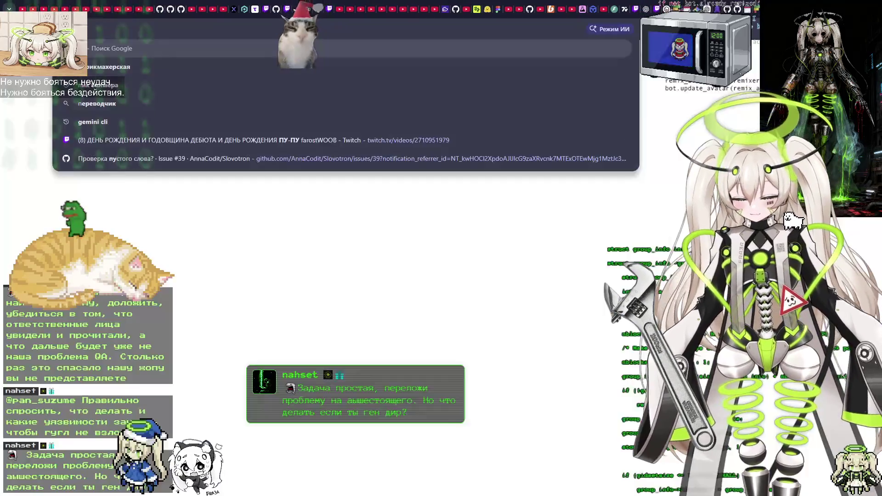
pyautogui.write('ш')
pyautogui.hotkey('ctrl', 'w')
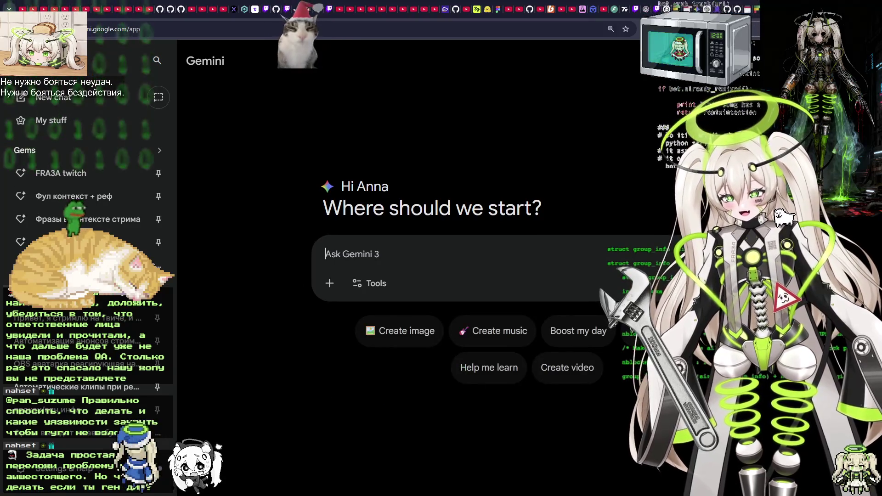
pyautogui.click(64, 179)
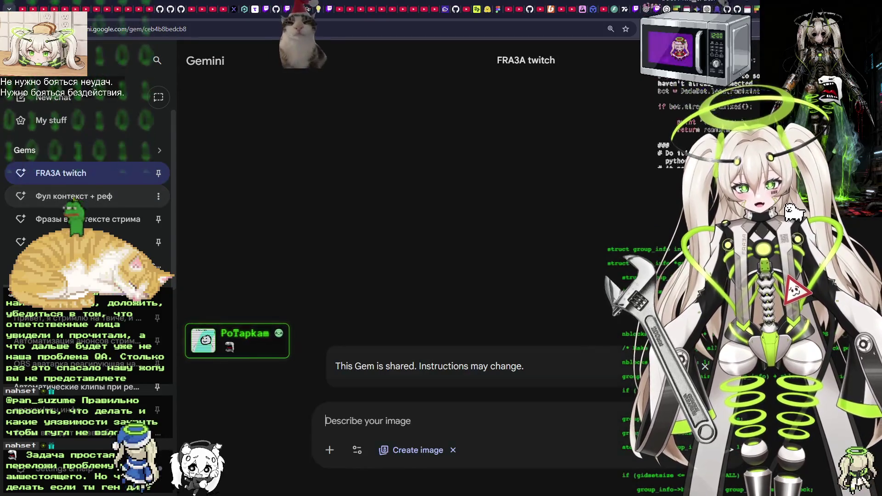
pyautogui.click(108, 205)
pyautogui.click(138, 29)
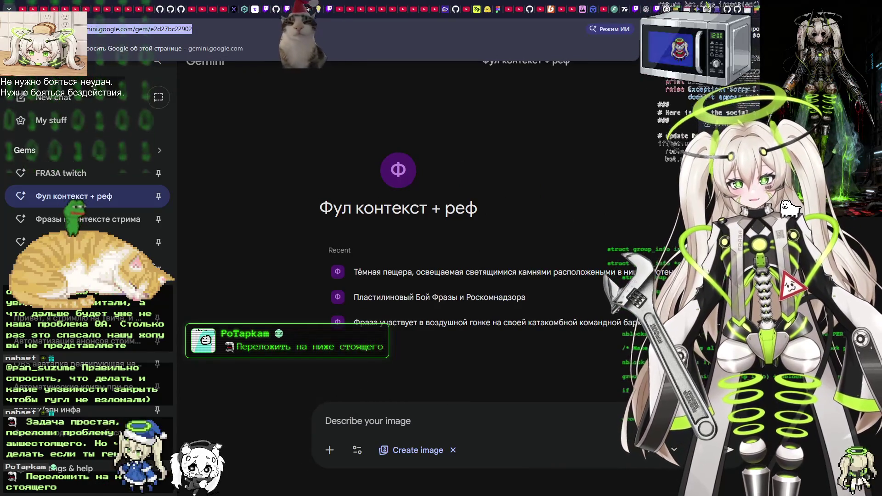
pyautogui.hotkey('alt', 'Tab')
pyautogui.press('Escape')
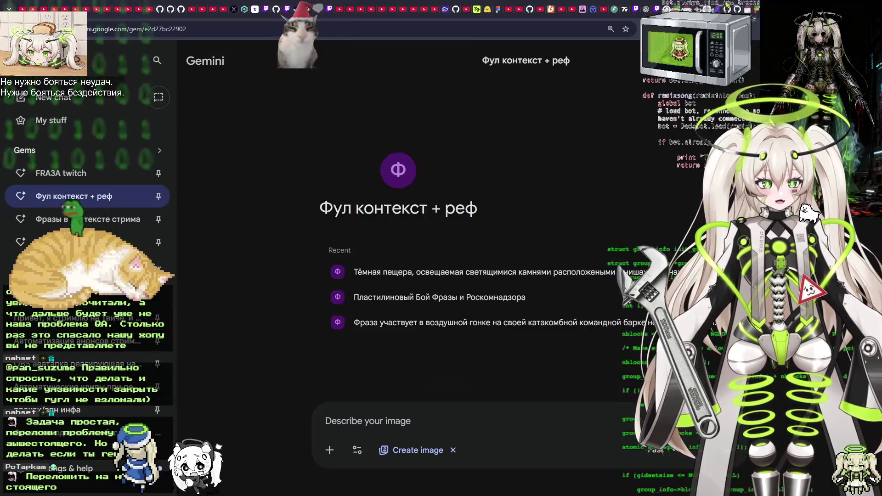
pyautogui.hotkey('ctrl', 'Tab')
pyautogui.click(707, 5)
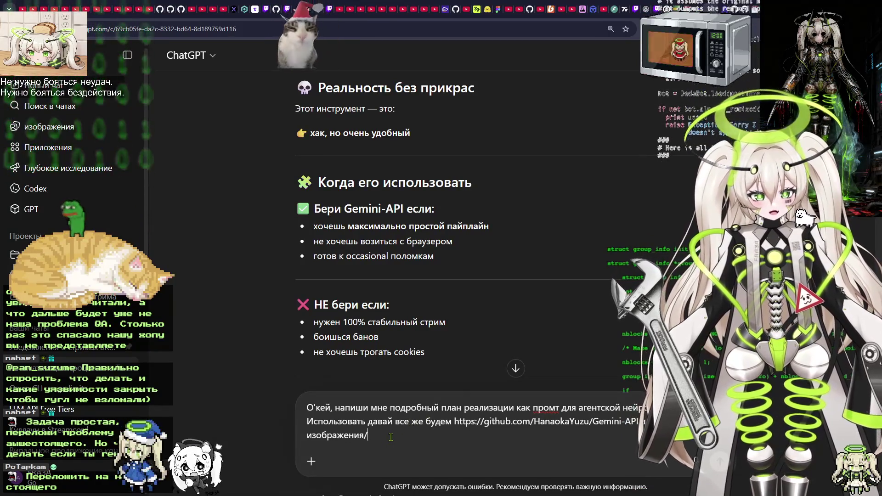
# Add the gem link as the image generator and state the reward's text must be passed to it.
pyautogui.press('BackSpace')
pyautogui.write('. Конкретно карти')
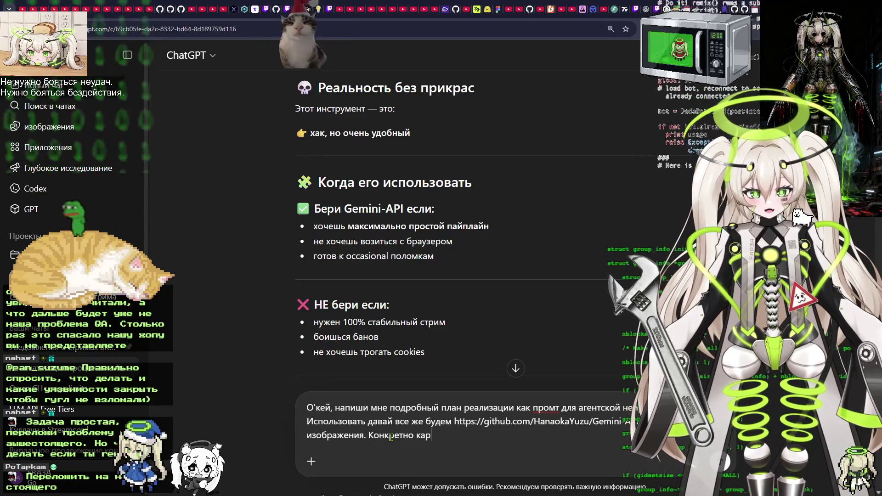
pyautogui.write('нка генерится вот в э')
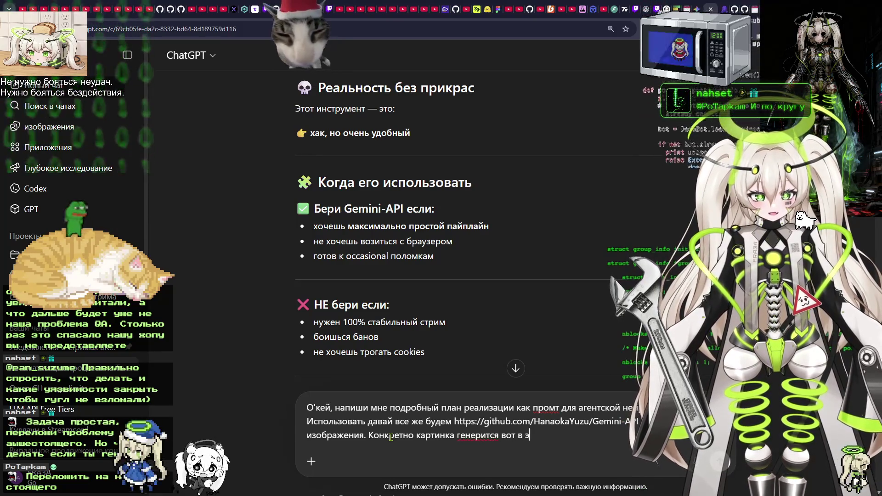
pyautogui.write('том геме')
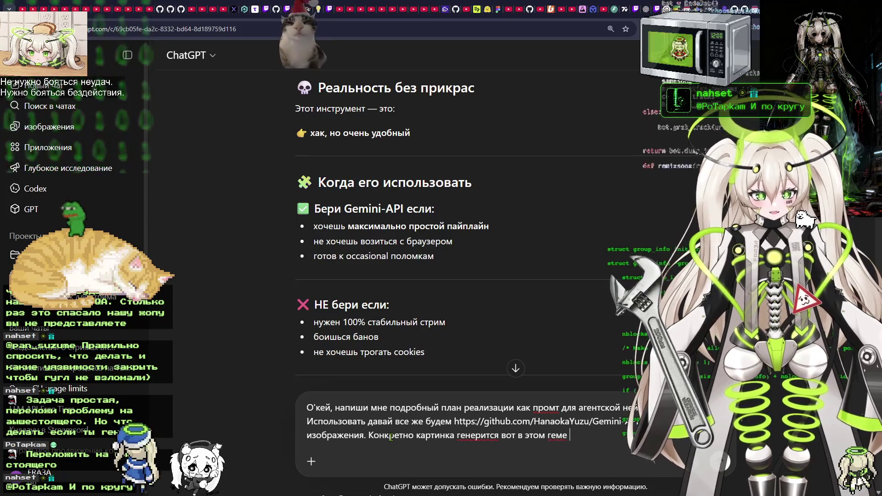
pyautogui.write('https://gemini.google.com/gem/e2d27bc22902')
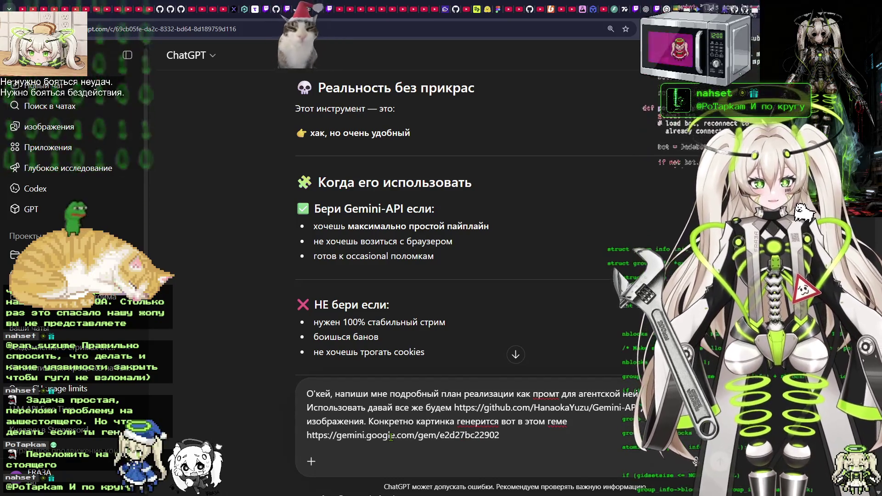
pyautogui.hotkey('shift', 'Return')
pyautogui.write('в т')
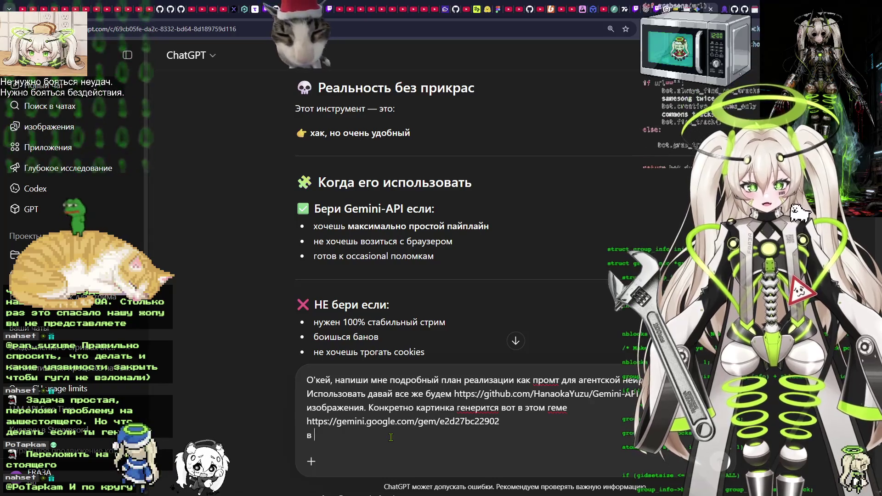
pyautogui.press('BackSpace')
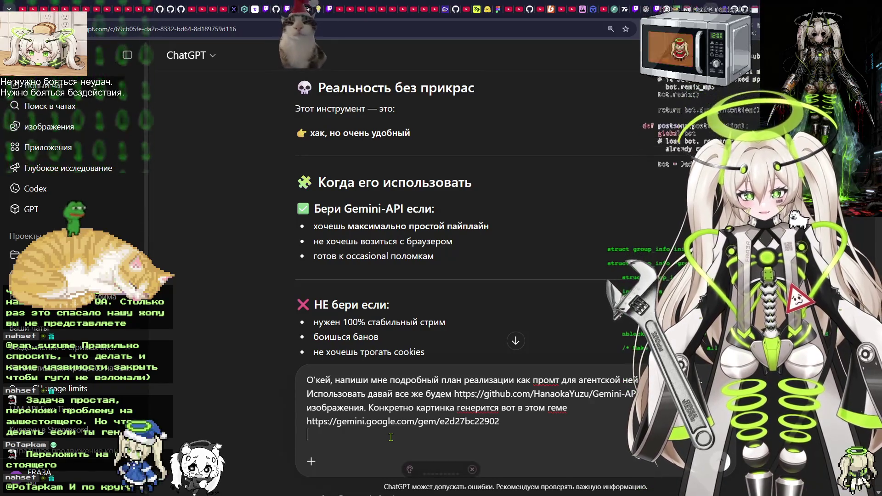
pyautogui.press('ctrl+super')
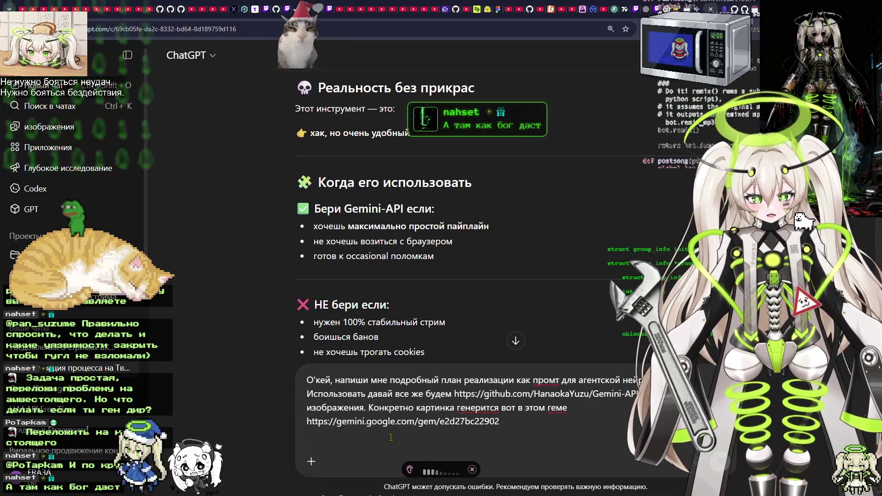
pyautogui.write('В него нужно передать текст, который пришёл вместе с наградой за баллы.')
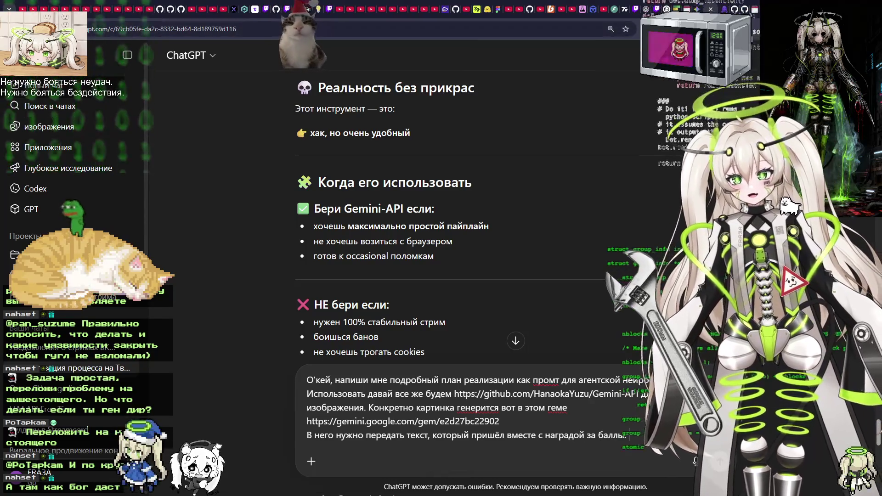
# Open the Twitch stream manager dashboard in a new tab.
pyautogui.hotkey('ctrl', 't')
pyautogui.write('mealerts.com')
pyautogui.press('Down')
pyautogui.press('Return')
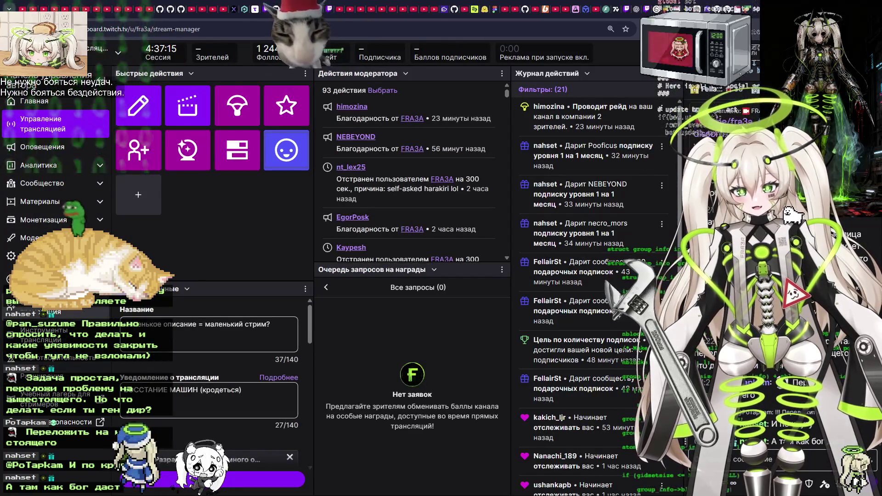
# Via Channel Points > Manage Rewards, edit the 1000-point Нейро-картинка reward with developer tools open.
pyautogui.click(515, 263)
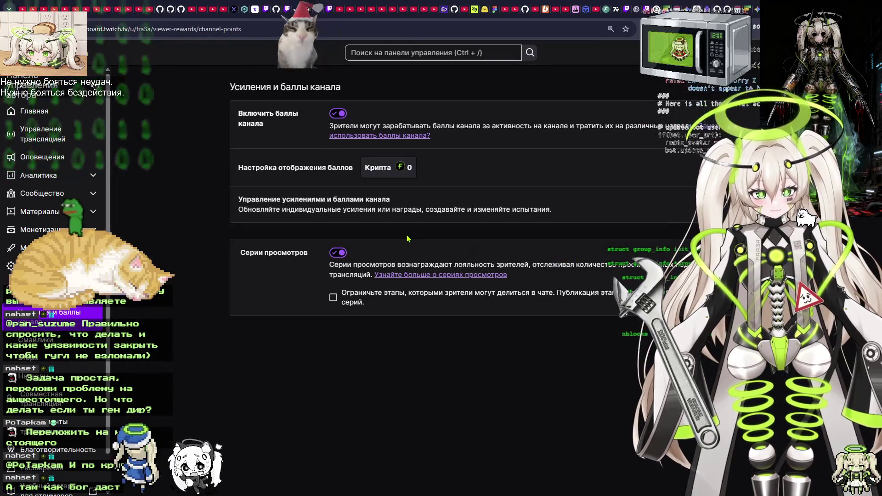
pyautogui.click(519, 204)
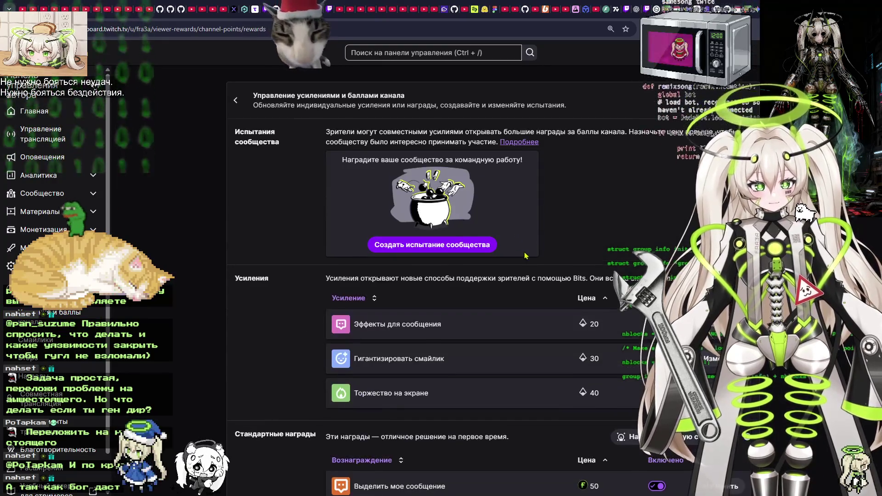
pyautogui.scroll(-10, 571, 263)
pyautogui.scroll(-15, 571, 263)
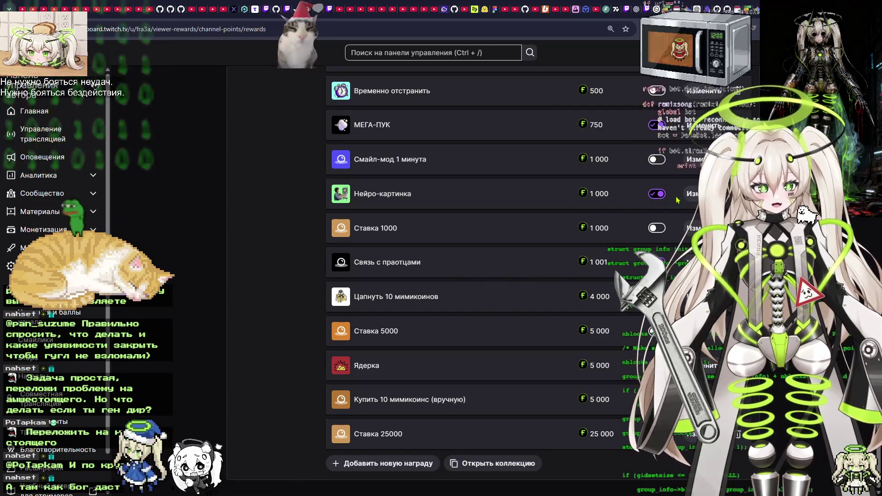
pyautogui.click(693, 193)
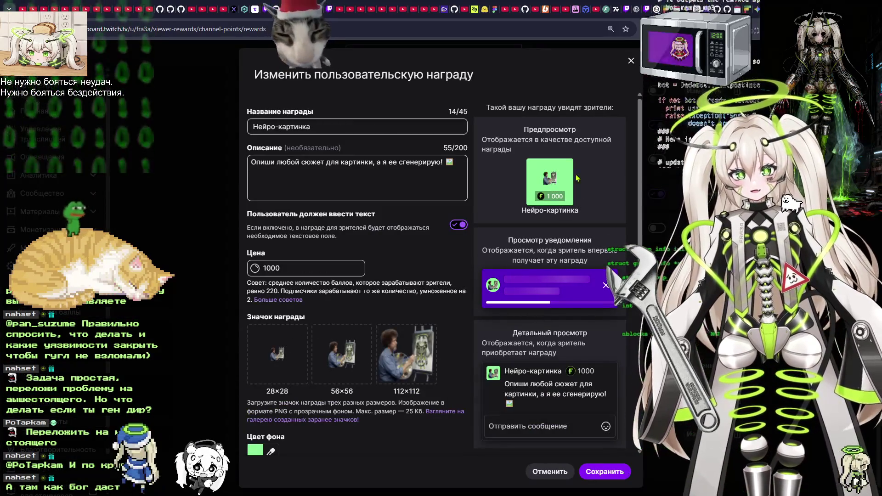
pyautogui.scroll(-5, 495, 161)
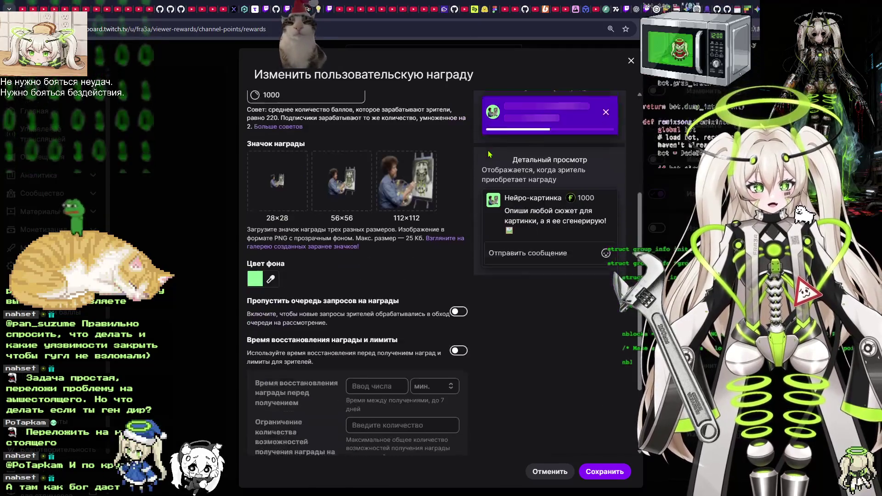
pyautogui.scroll(5, 486, 183)
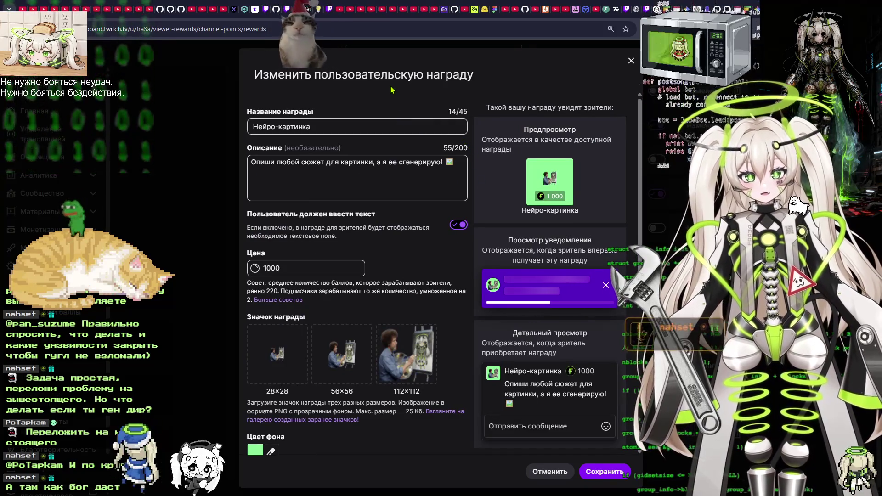
pyautogui.press('F12')
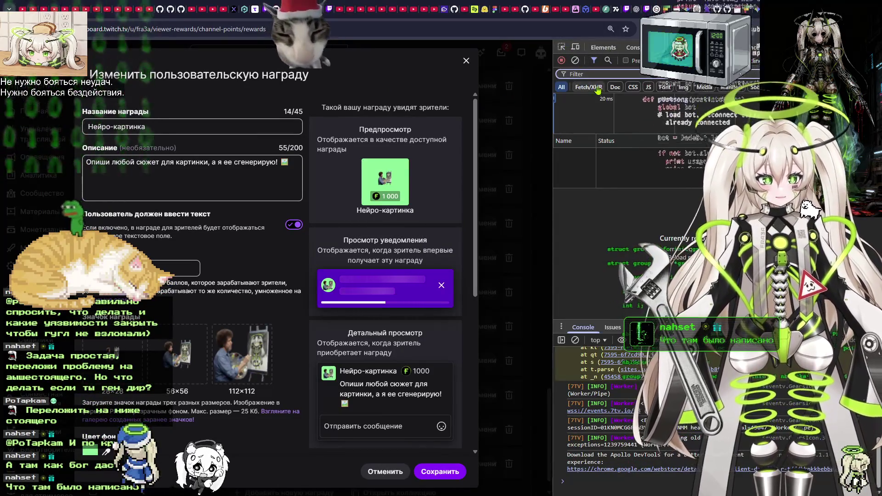
# Filter Network to Fetch/XHR and re-save the Нейро-картинка reward to capture its gql request.
pyautogui.click(467, 61)
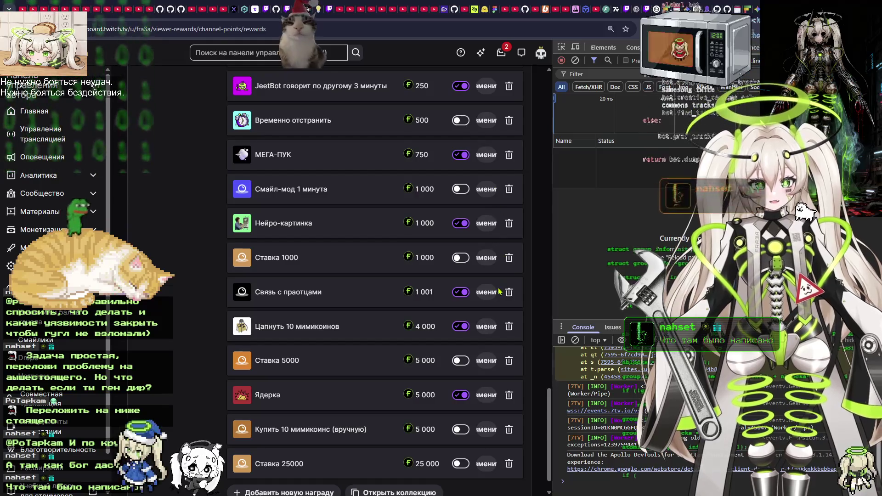
pyautogui.click(589, 87)
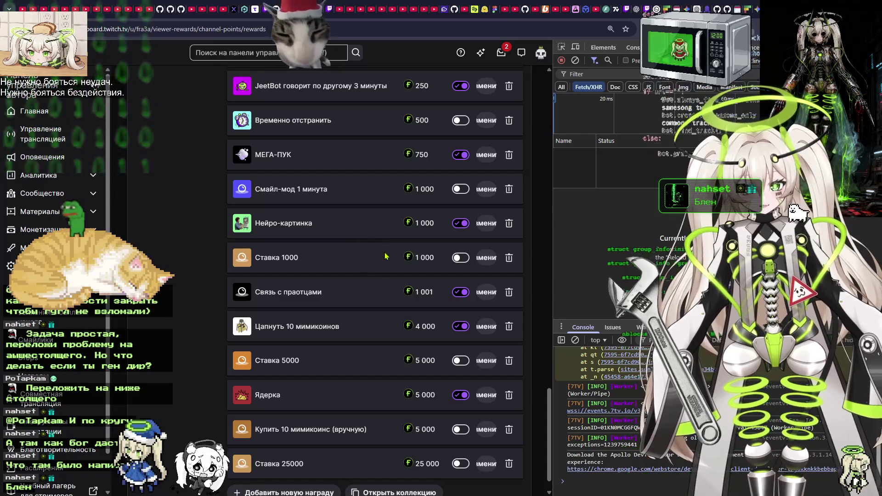
pyautogui.click(485, 224)
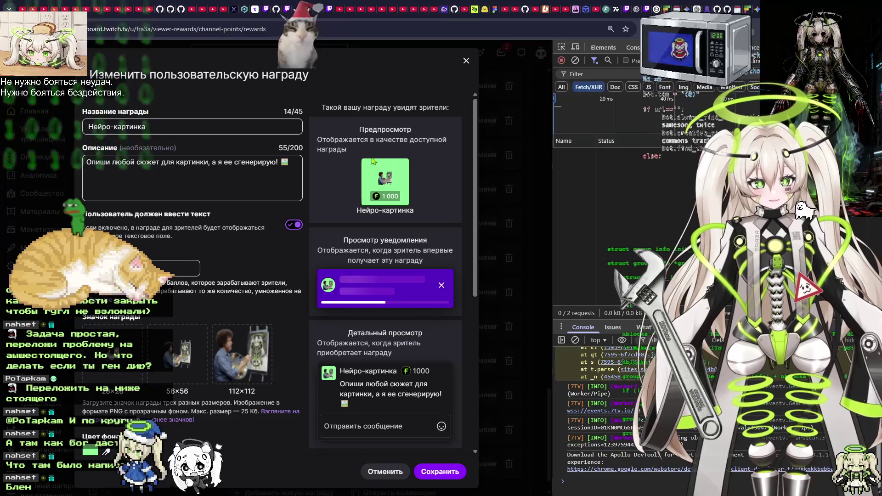
pyautogui.click(440, 471)
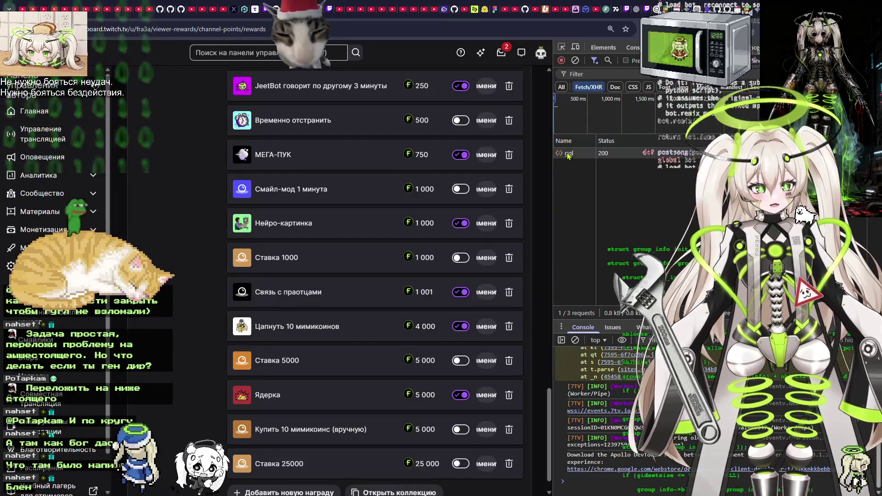
pyautogui.click(569, 154)
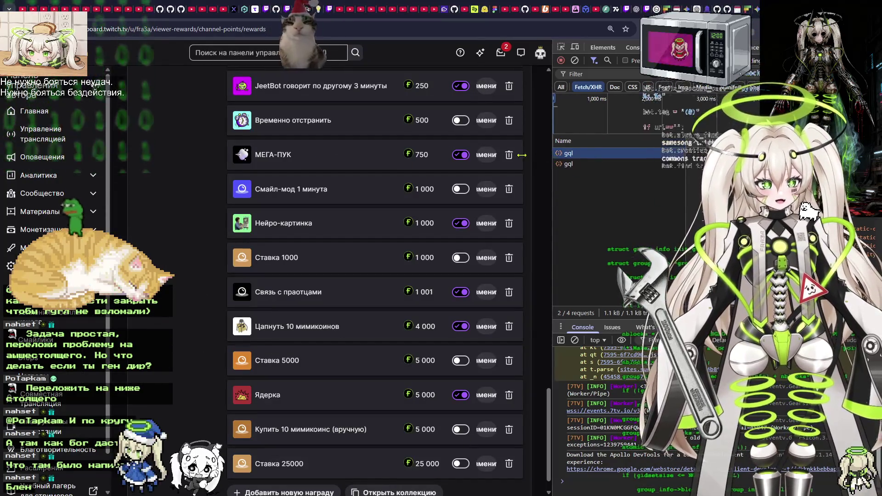
pyautogui.moveTo(532, 155); pyautogui.dragTo(238, 155)
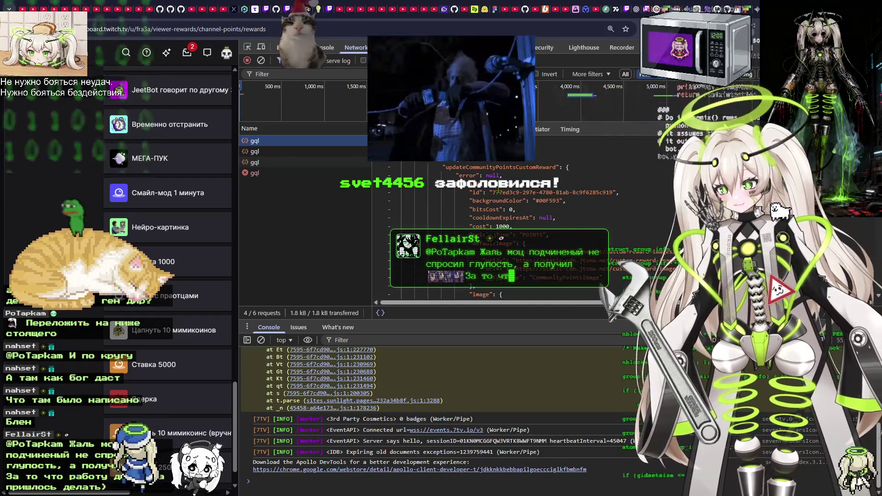
# Select and copy the reward's 36-character id from the gql response.
pyautogui.click(492, 192)
pyautogui.moveTo(494, 192); pyautogui.dragTo(614, 193)
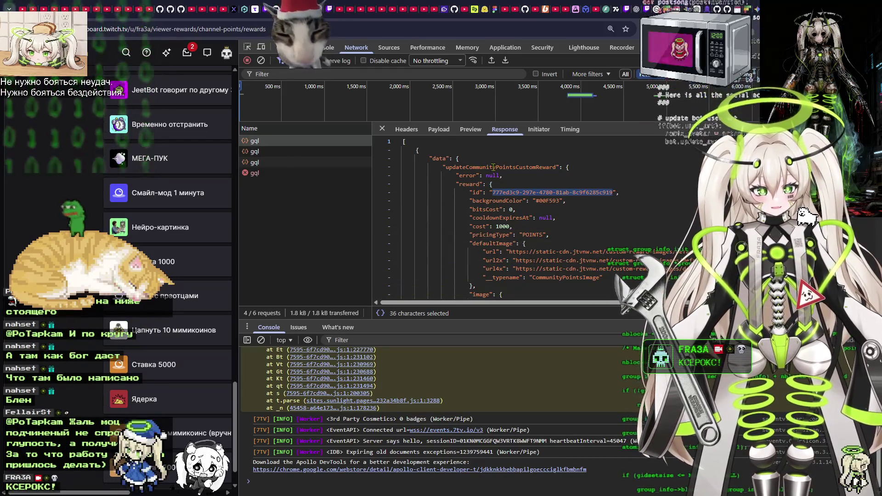
pyautogui.scroll(-1, 486, 183)
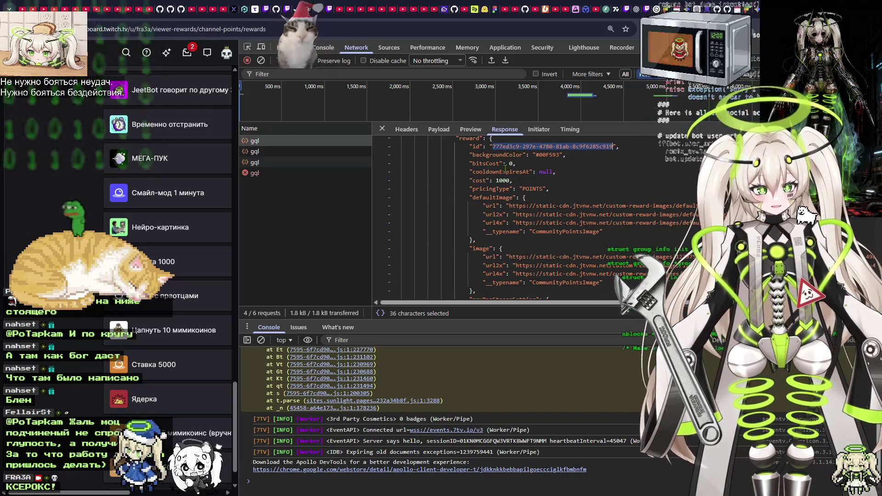
pyautogui.scroll(-1, 519, 184)
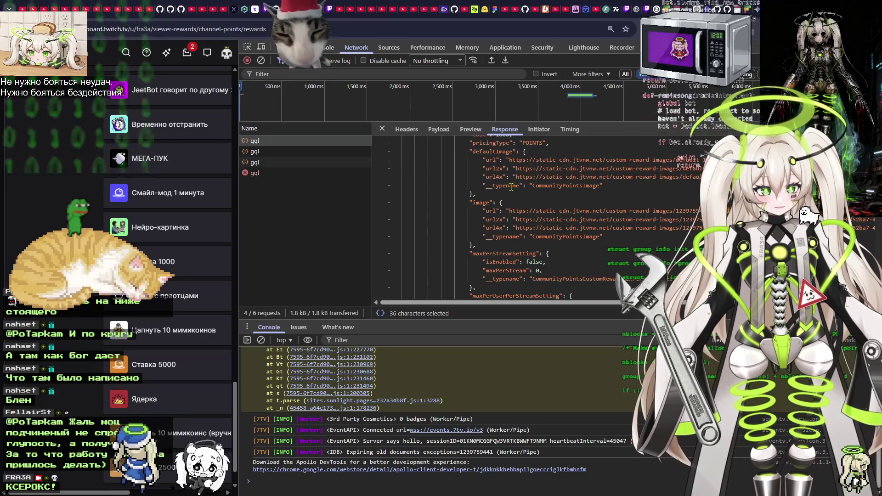
pyautogui.scroll(-1, 512, 187)
pyautogui.scroll(-5, 511, 188)
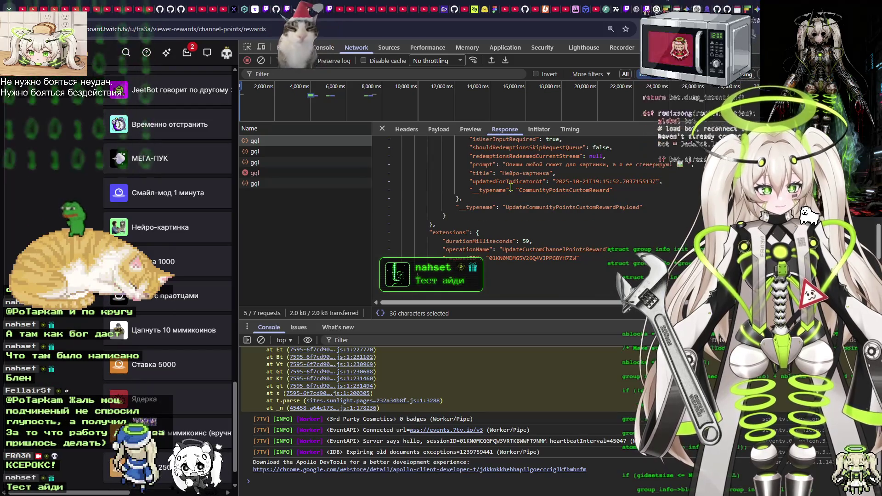
pyautogui.scroll(-2, 511, 187)
pyautogui.scroll(10, 512, 187)
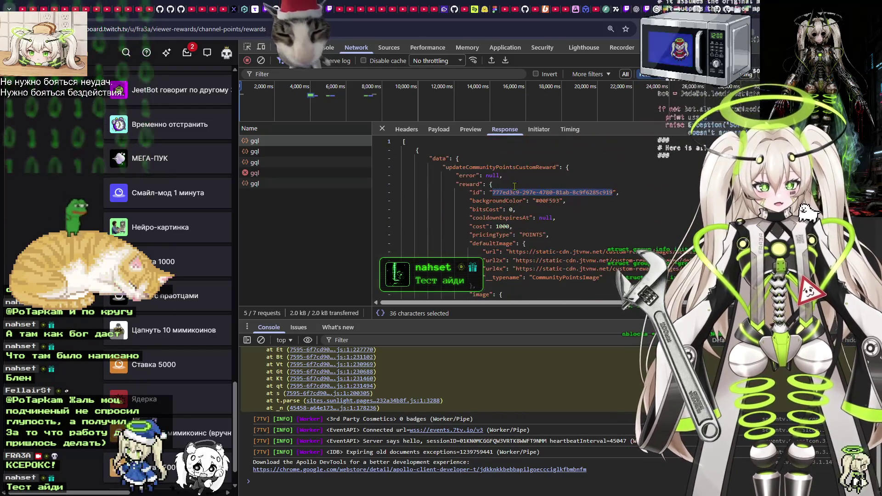
# Inspect the gql request's Preview, Payload and Headers.
pyautogui.click(471, 129)
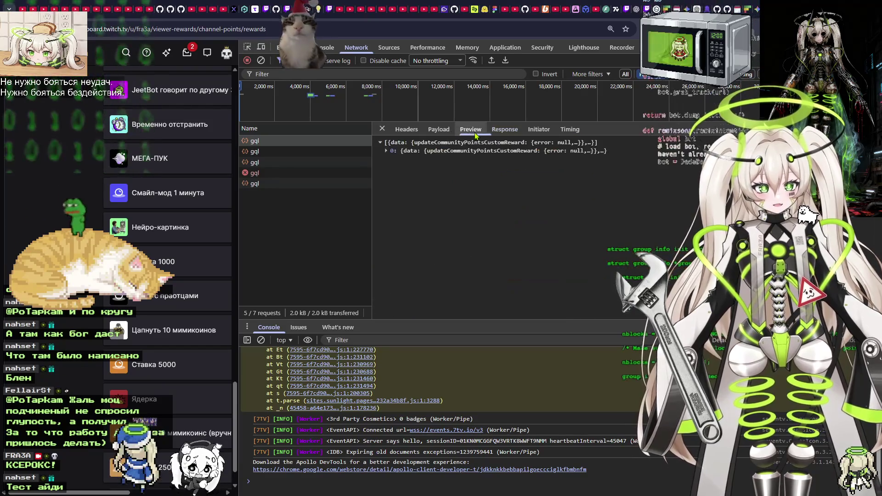
pyautogui.click(445, 132)
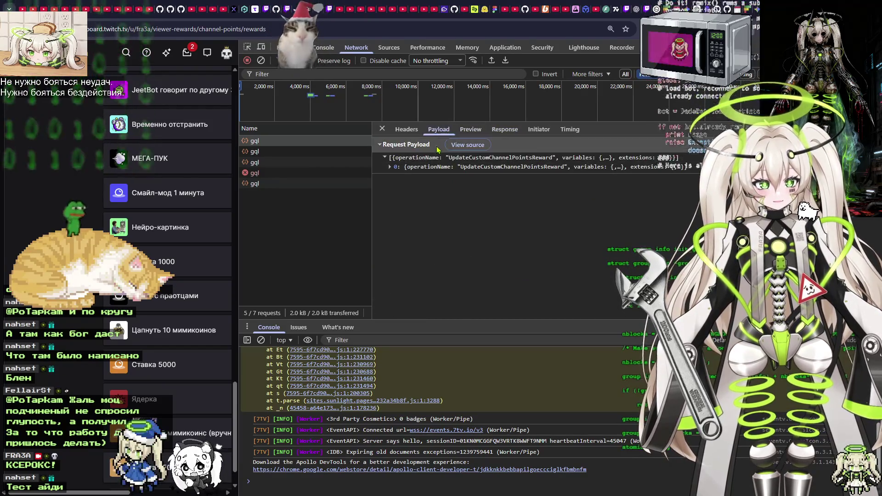
pyautogui.click(407, 129)
pyautogui.scroll(-2, 559, 184)
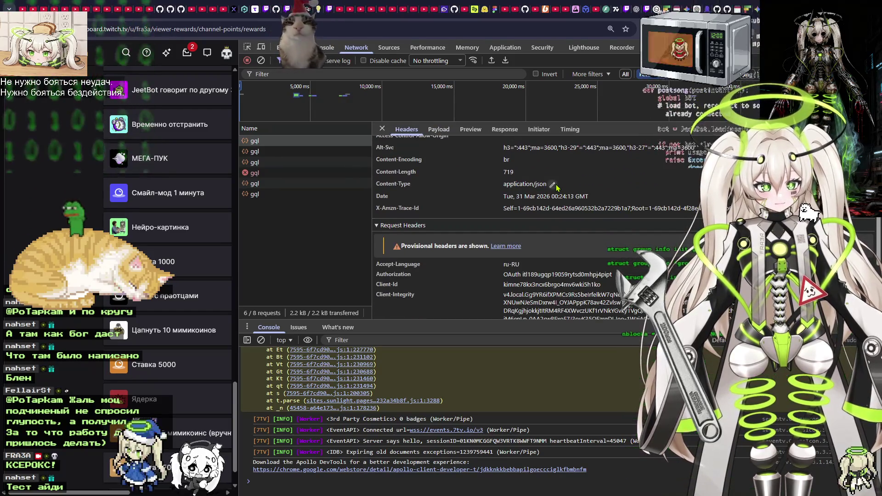
pyautogui.scroll(-2, 561, 191)
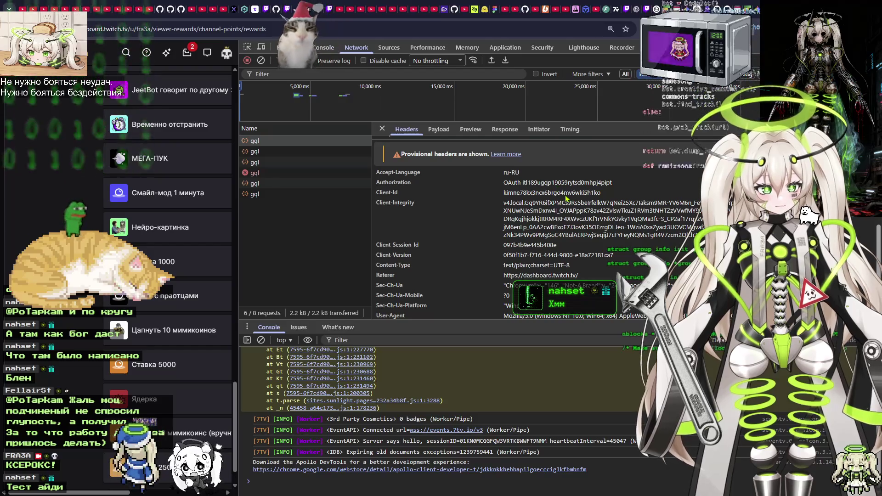
pyautogui.scroll(-1, 569, 216)
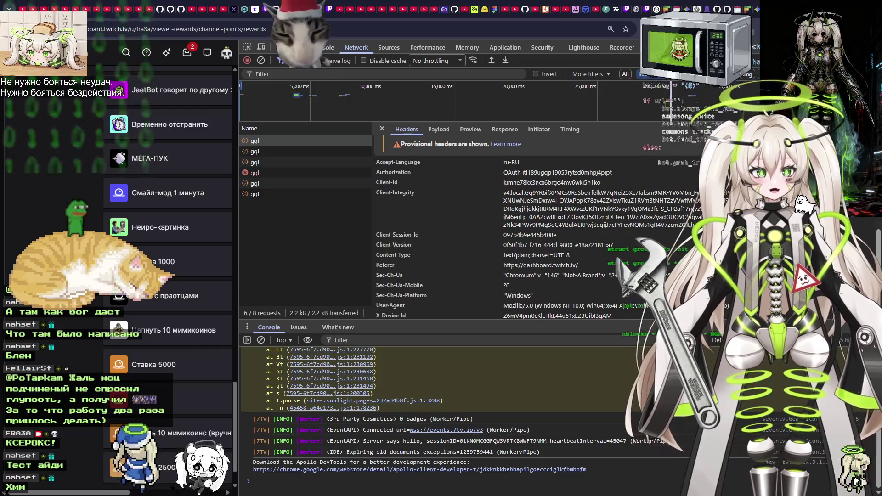
# In the ChatGPT draft, add an 'идентификатор награды:' line followed by the pasted reward ID.
pyautogui.hotkey('alt', 'Tab')
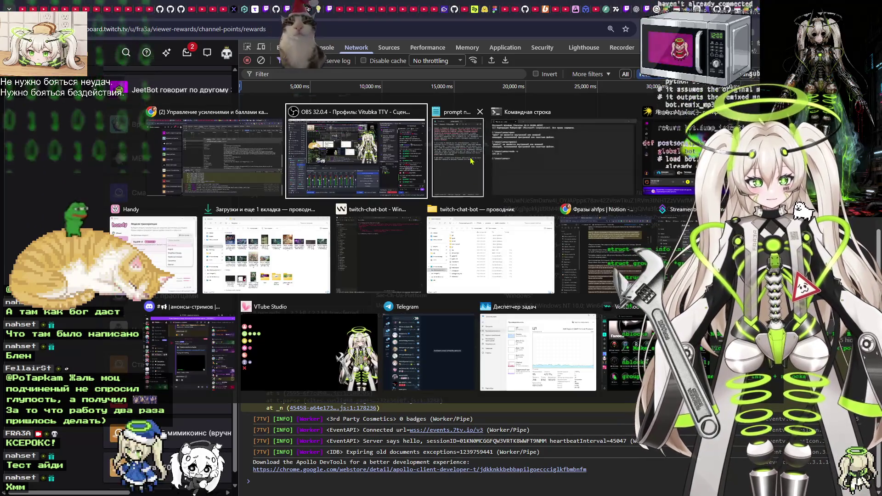
pyautogui.press('Escape')
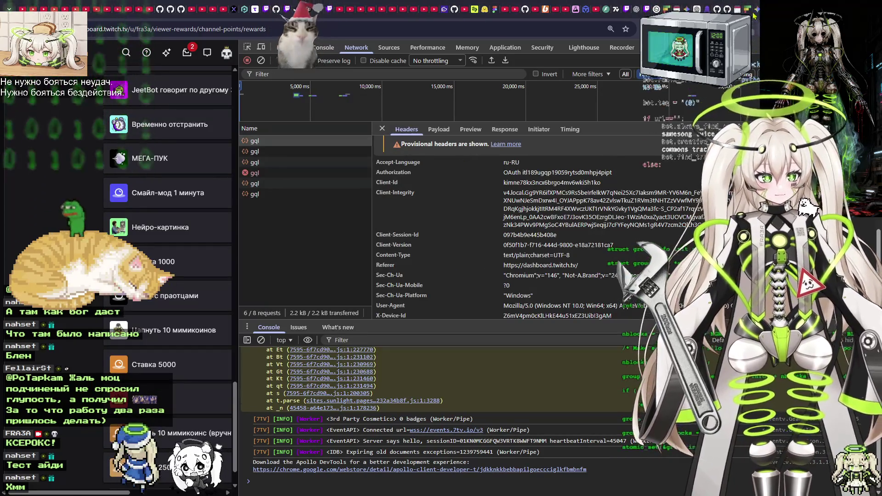
pyautogui.click(721, 5)
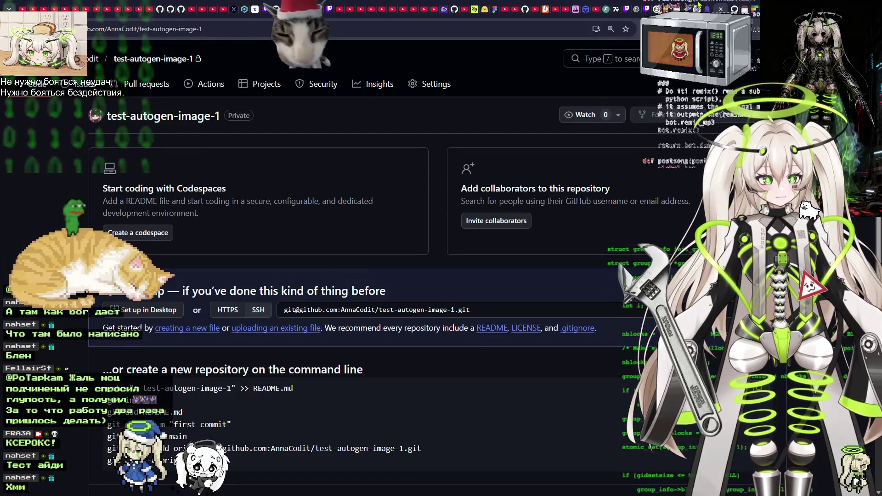
pyautogui.click(698, 6)
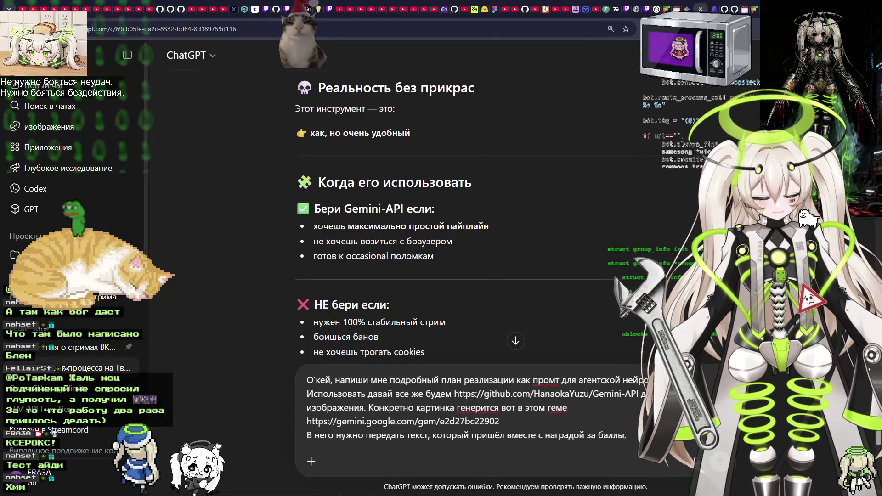
pyautogui.hotkey('shift', 'Return')
pyautogui.write('bltynb')
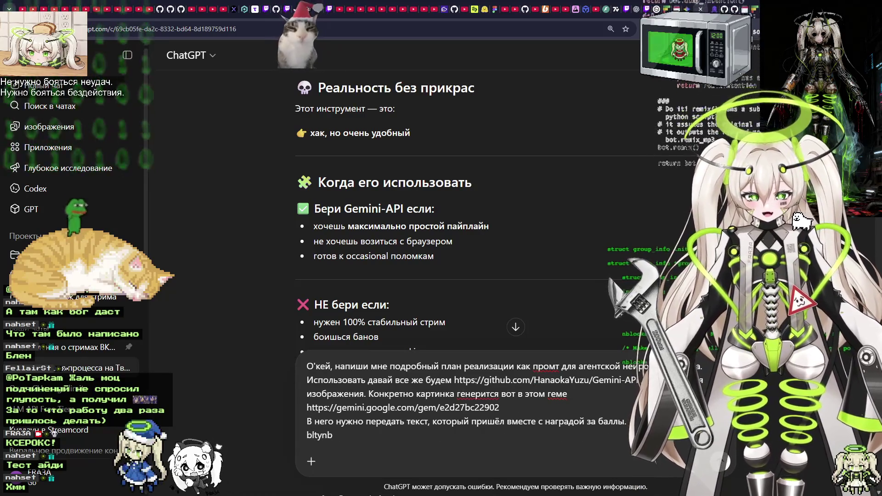
pyautogui.write('идентиф')
pyautogui.write('икатор н')
pyautogui.write('ады:')
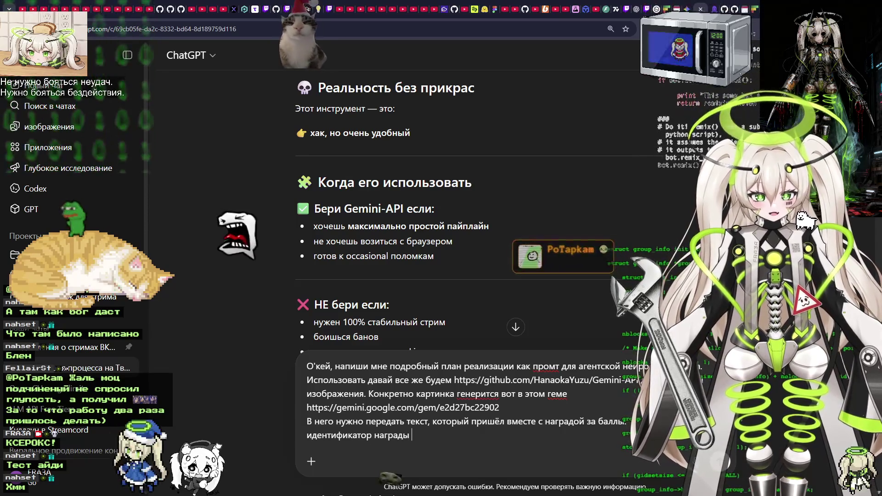
pyautogui.write('777ed3c9-297e-4780-81ab-8c9f6285c919')
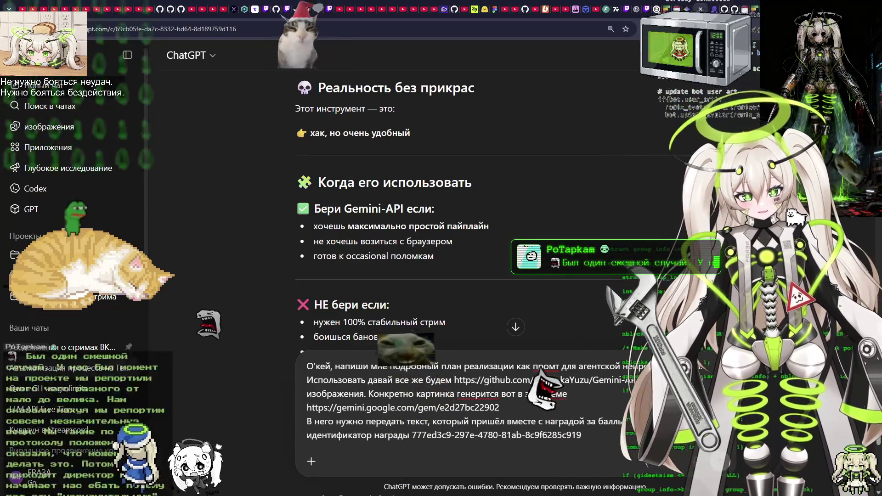
# Cut the entire drafted message from the ChatGPT box and return to Notepad.
pyautogui.hotkey('ctrl', 'a')
pyautogui.hotkey('ctrl', 'x')
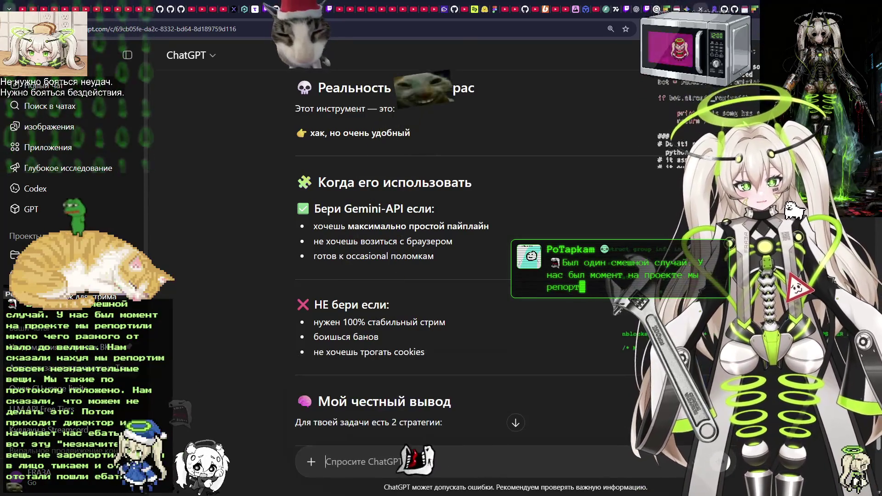
pyautogui.hotkey('alt', 'Tab')
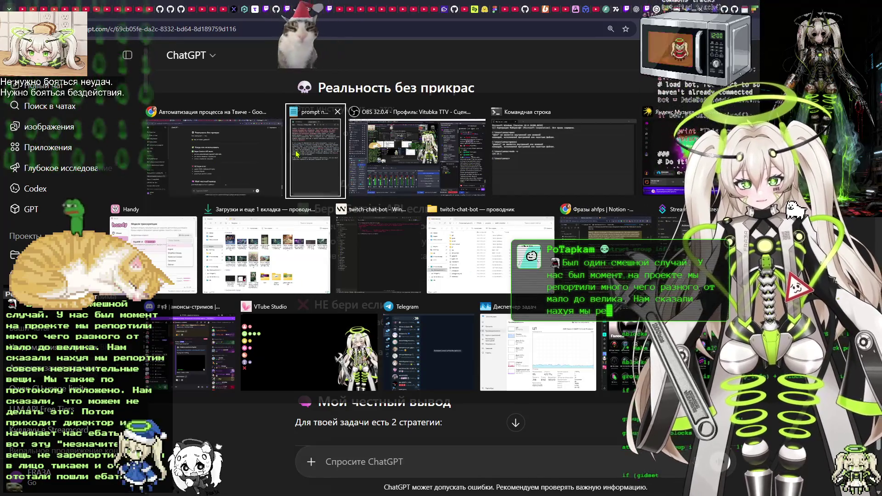
pyautogui.press('Escape')
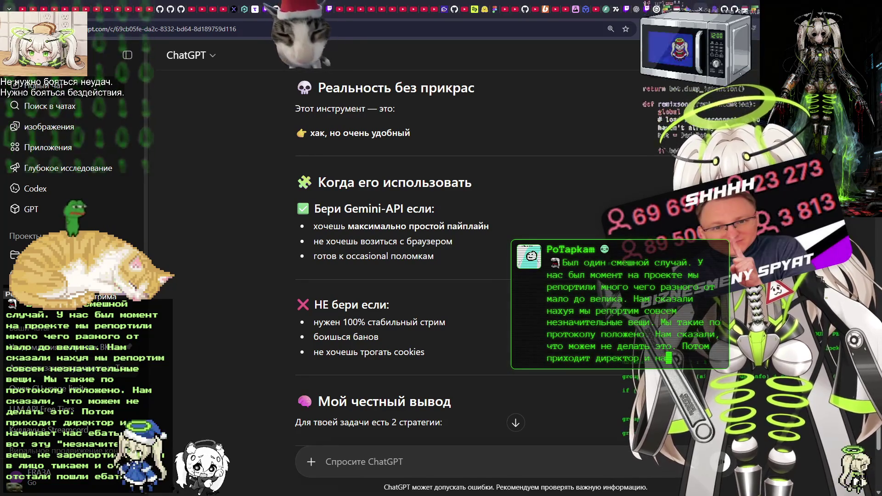
pyautogui.hotkey('alt', 'Tab')
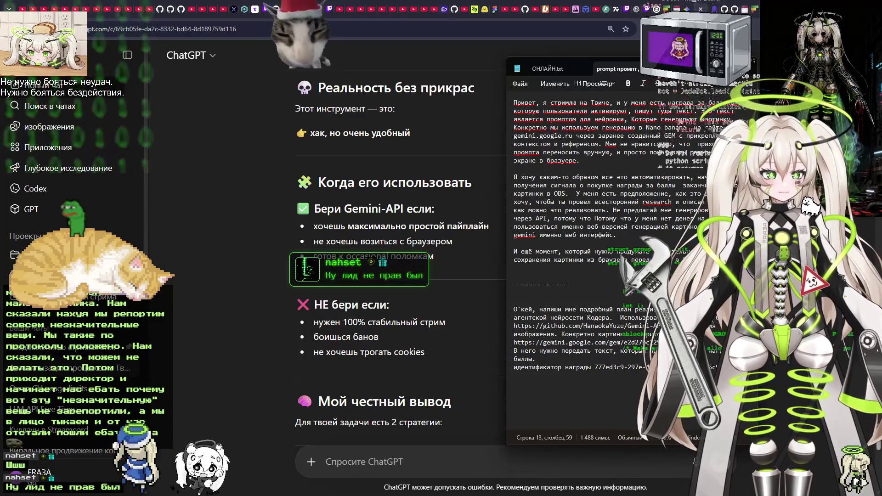
# Open a new browser tab in Chrome.
pyautogui.hotkey('ctrl', 't')
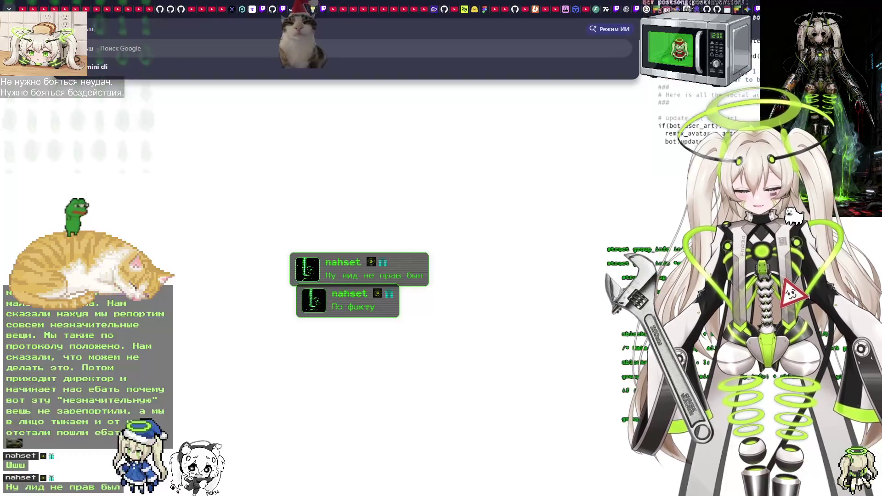
# Ask Gemini how to find a Twitch reward's ID and read through its answer.
pyautogui.write('ш')
pyautogui.press('Return')
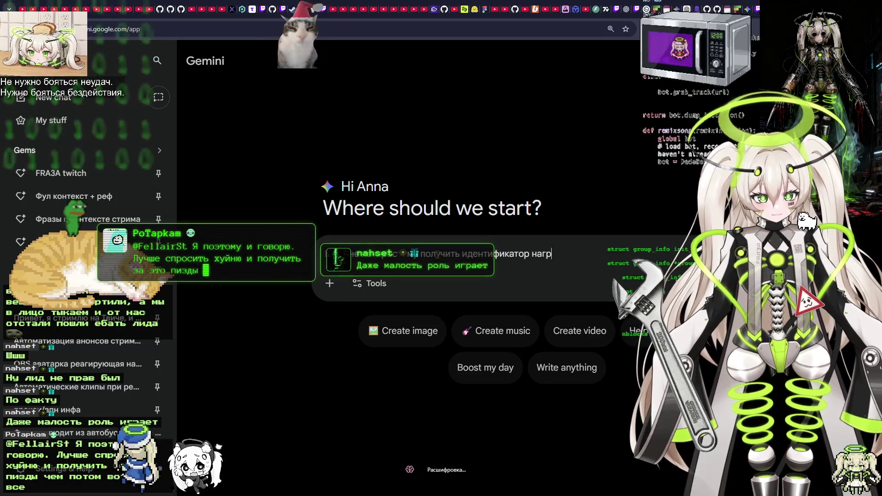
pyautogui.hotkey('ctrl', 'a')
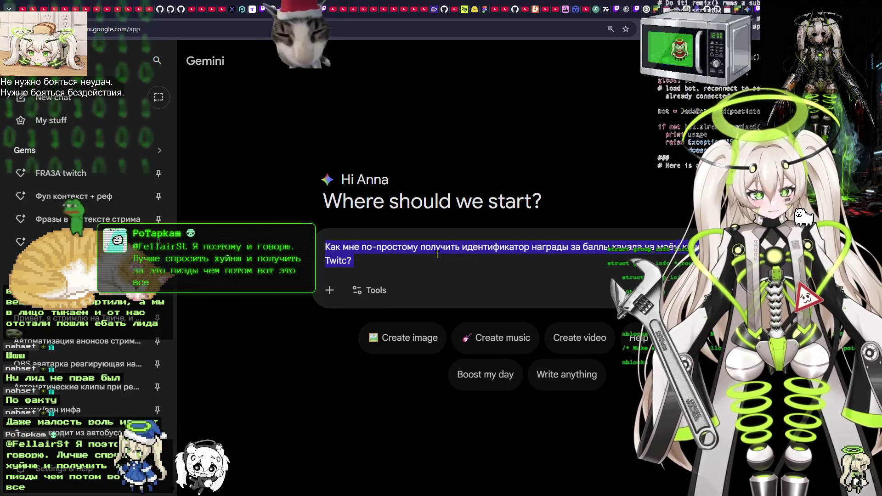
pyautogui.press('Return')
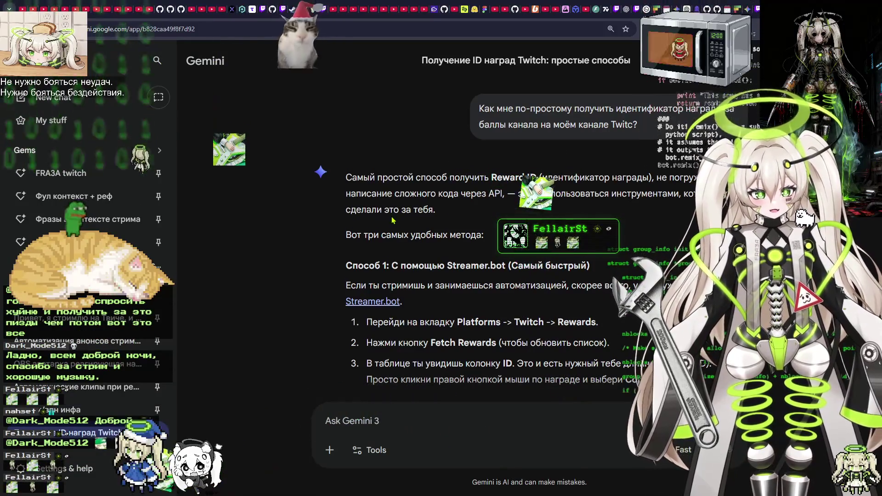
pyautogui.scroll(-1, 393, 220)
pyautogui.scroll(-2, 423, 130)
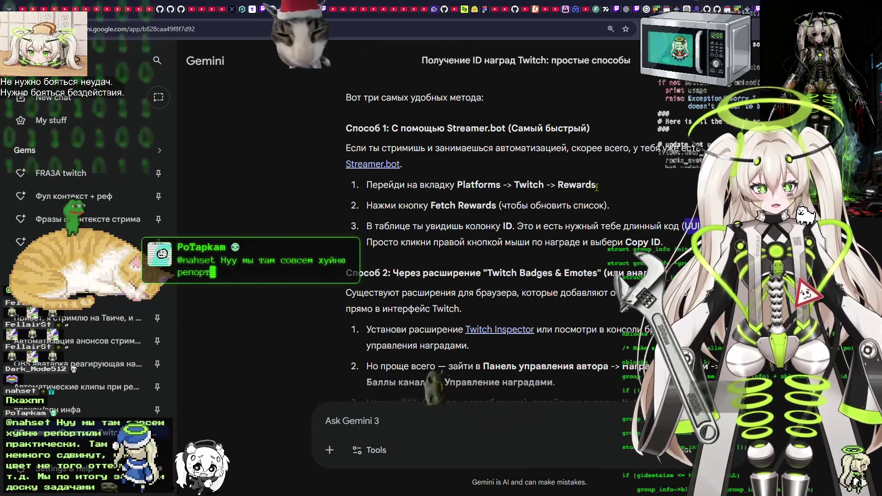
pyautogui.hotkey('alt', 'Tab')
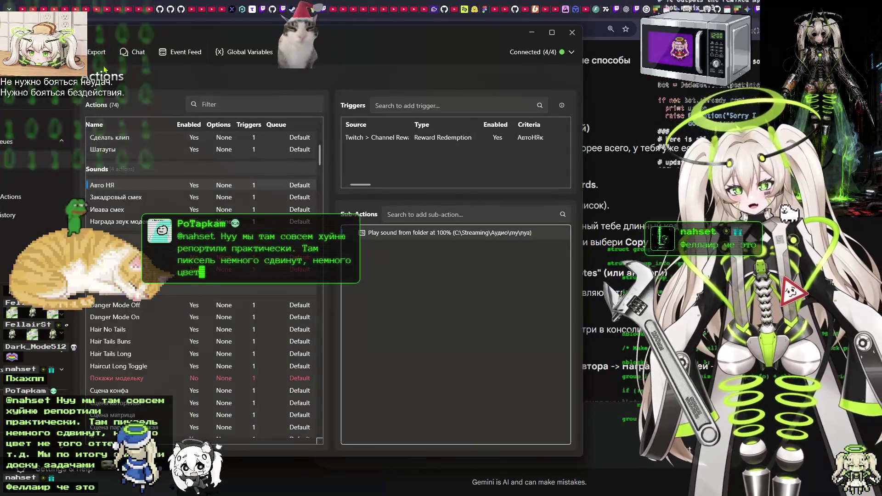
# Go to Platforms > Twitch > Channel Point Rewards in Streamer.bot.
pyautogui.moveTo(183, 34)
pyautogui.mouseDown()
pyautogui.moveTo(455, 30)
pyautogui.moveTo(379, 29)
pyautogui.mouseUp()
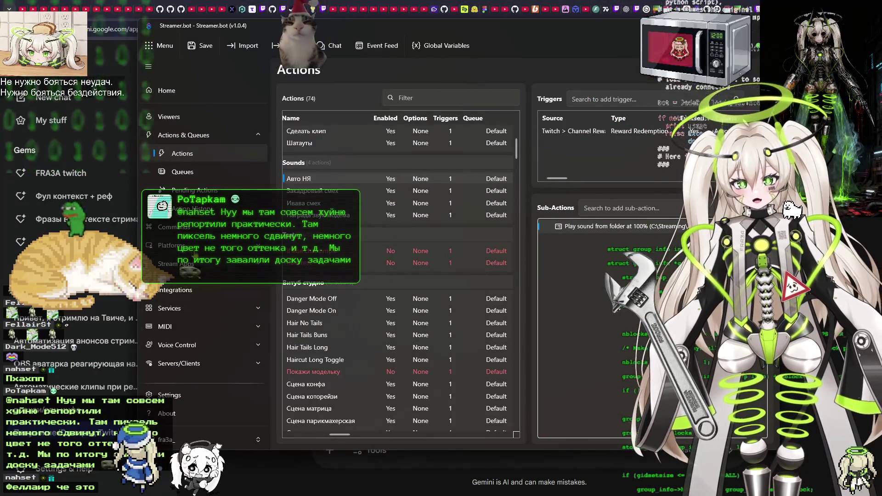
pyautogui.click(173, 245)
pyautogui.click(339, 118)
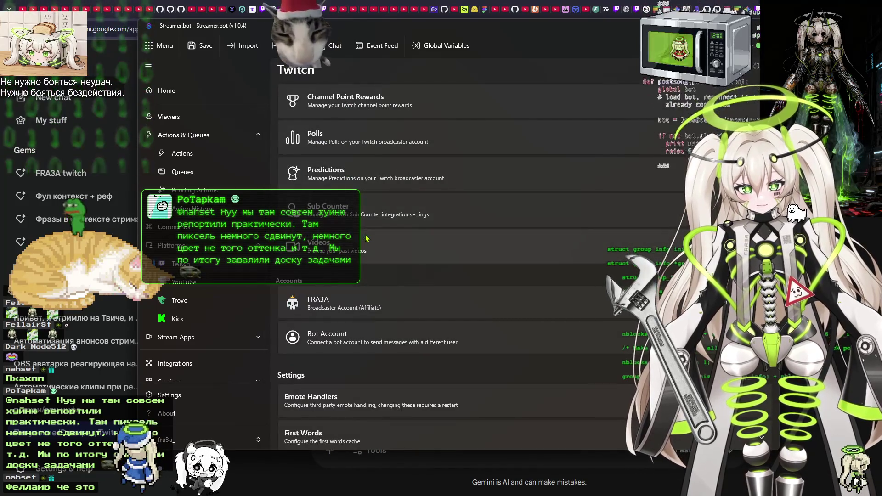
pyautogui.scroll(-4, 366, 238)
pyautogui.scroll(-2, 367, 237)
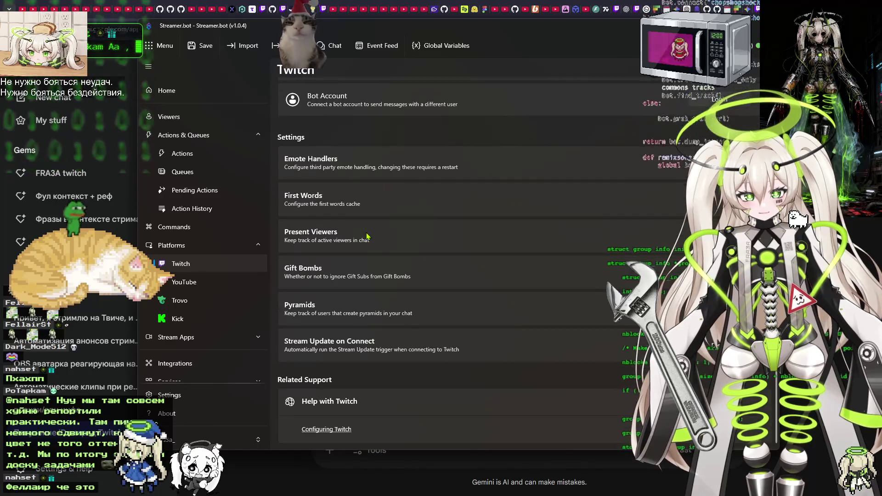
pyautogui.scroll(6, 367, 237)
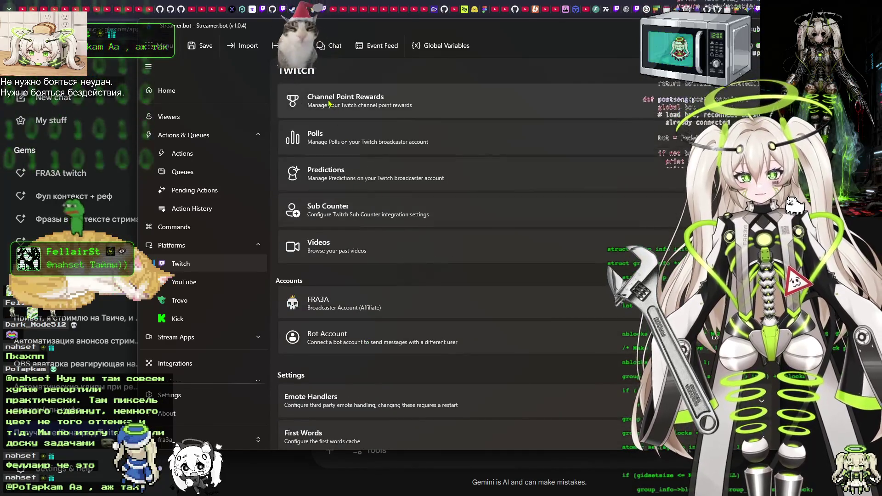
pyautogui.click(385, 105)
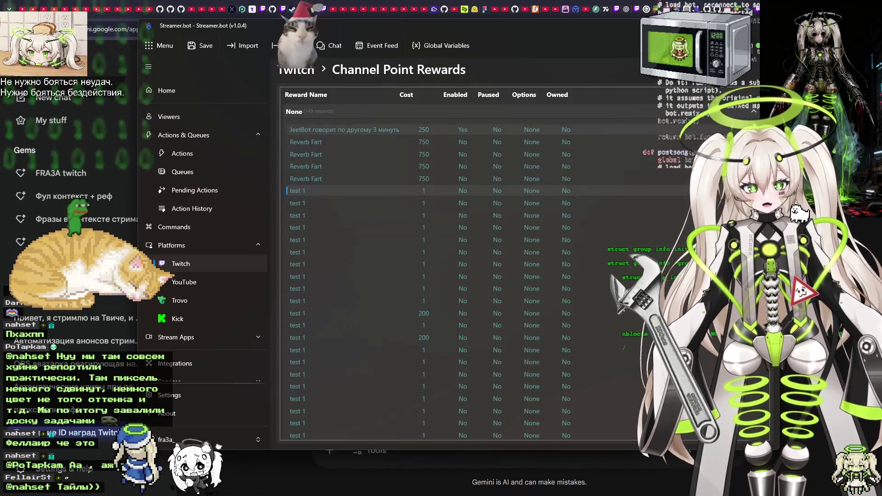
pyautogui.scroll(-5, 428, 266)
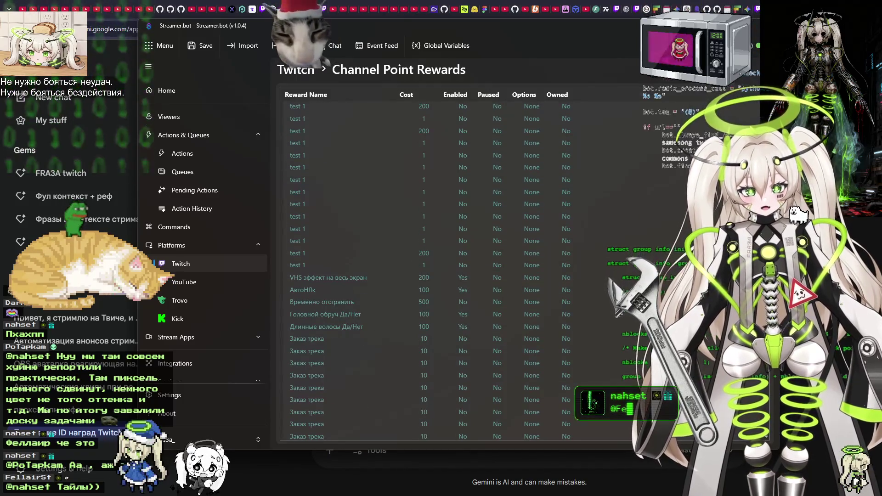
pyautogui.scroll(-3, 427, 267)
pyautogui.scroll(-10, 427, 267)
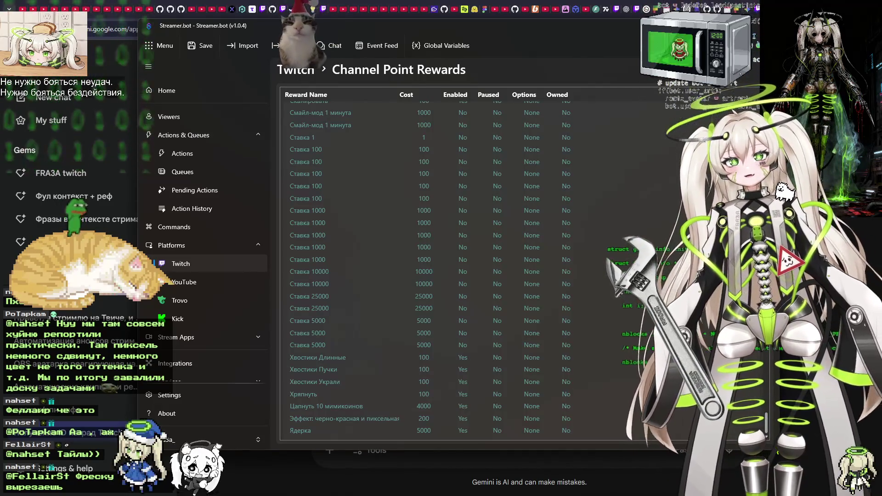
pyautogui.scroll(5, 775, 433)
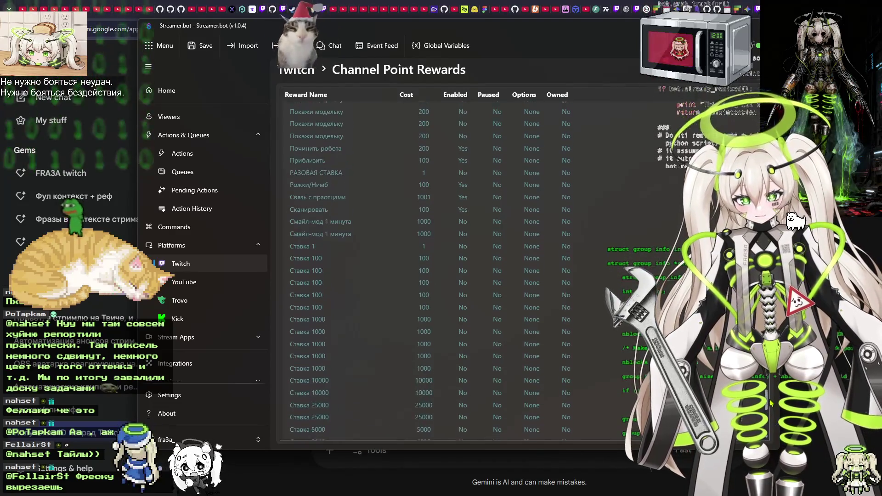
pyautogui.scroll(4, 771, 382)
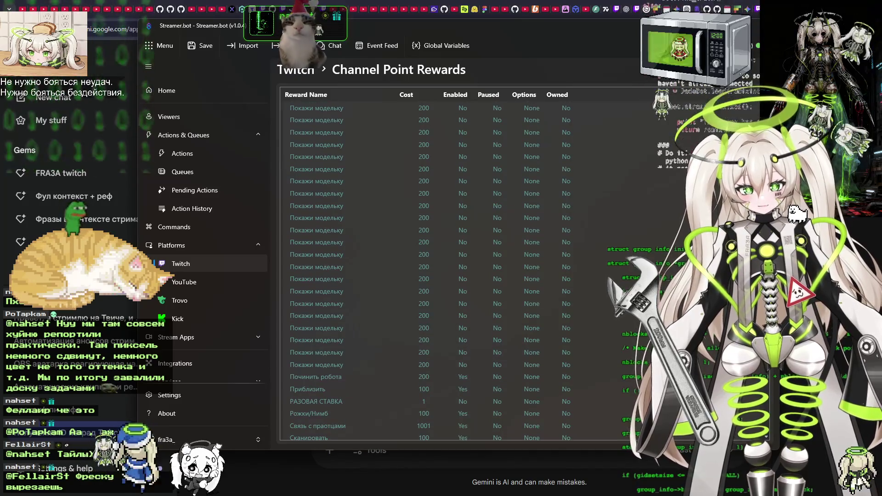
pyautogui.scroll(10, 431, 273)
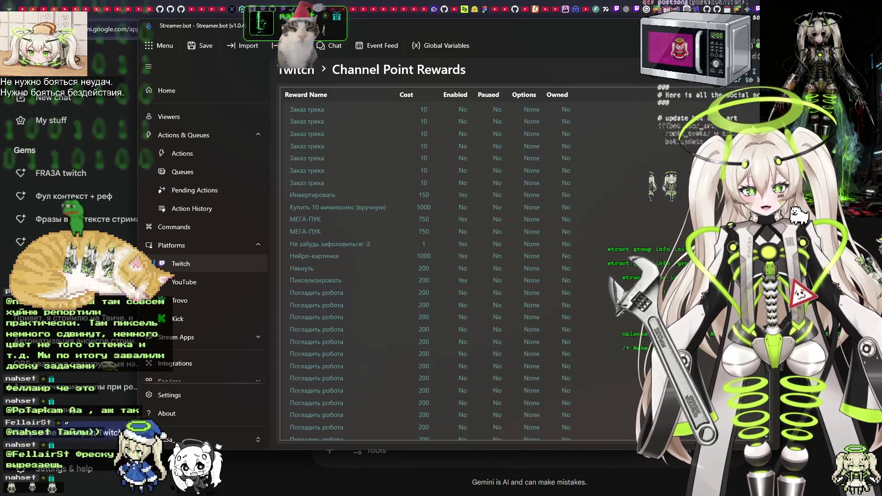
pyautogui.scroll(1, 683, 256)
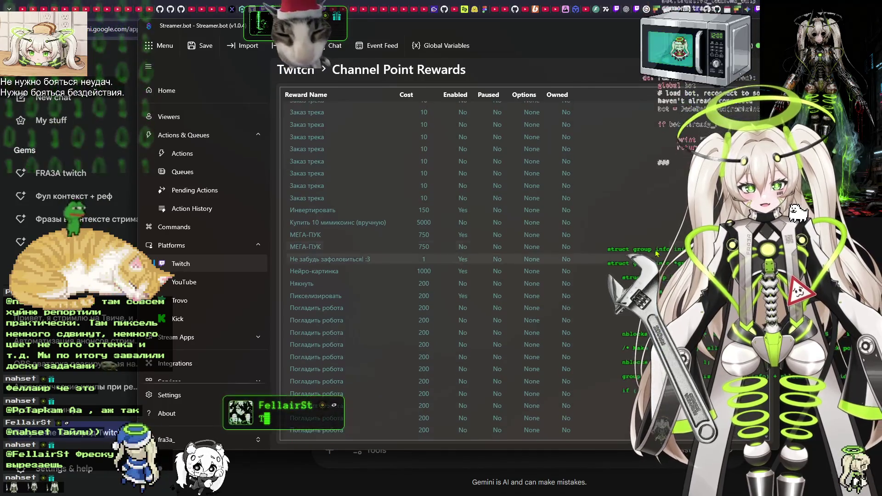
# Check the Нейро-картинка reward's Edit dialog against Gemini's answer, then close it without saving.
pyautogui.doubleClick(331, 274)
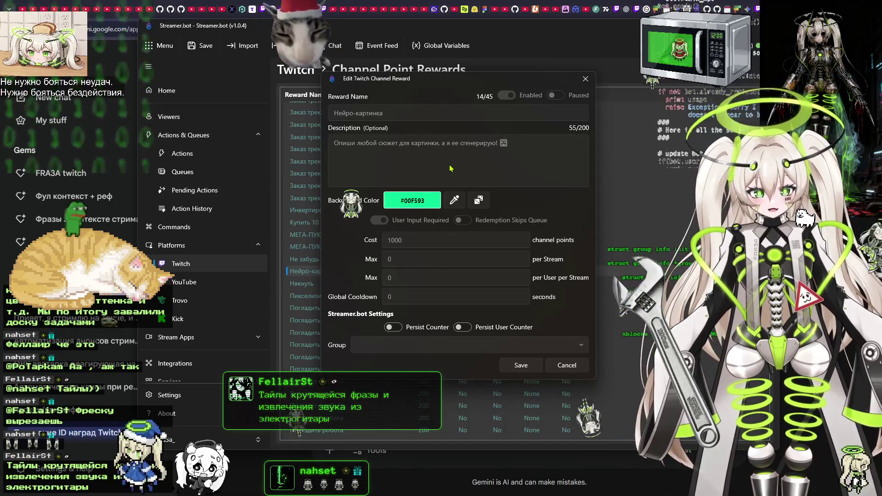
pyautogui.moveTo(390, 78); pyautogui.dragTo(367, 81)
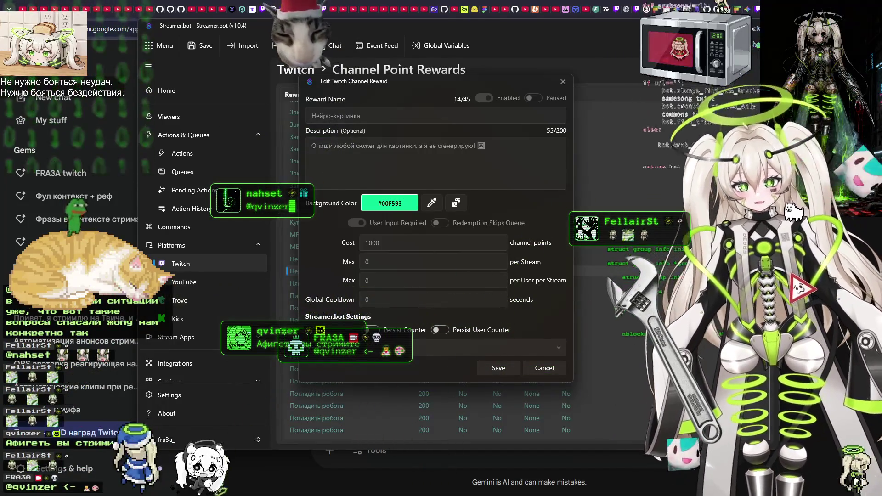
pyautogui.hotkey('alt', 'Tab')
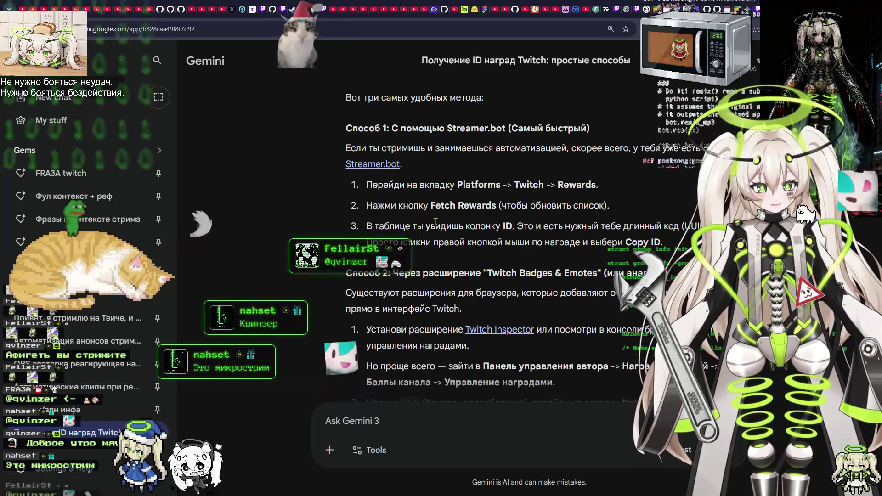
pyautogui.hotkey('alt', 'Tab')
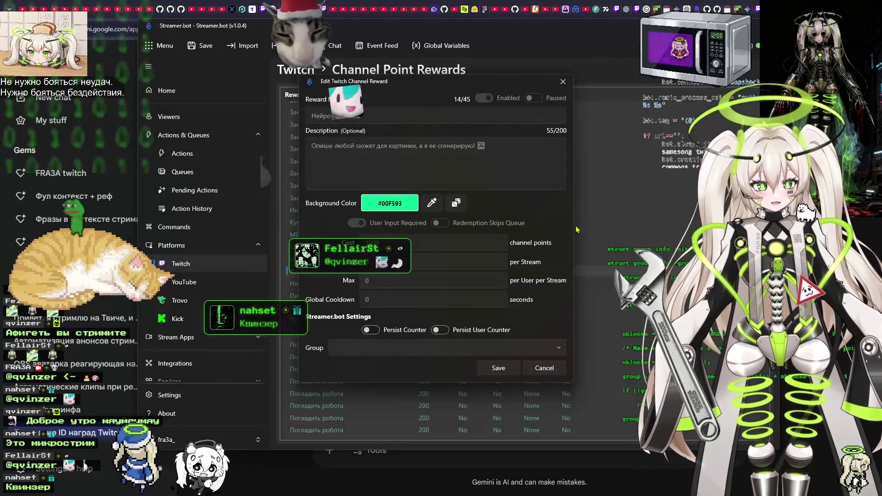
pyautogui.click(563, 81)
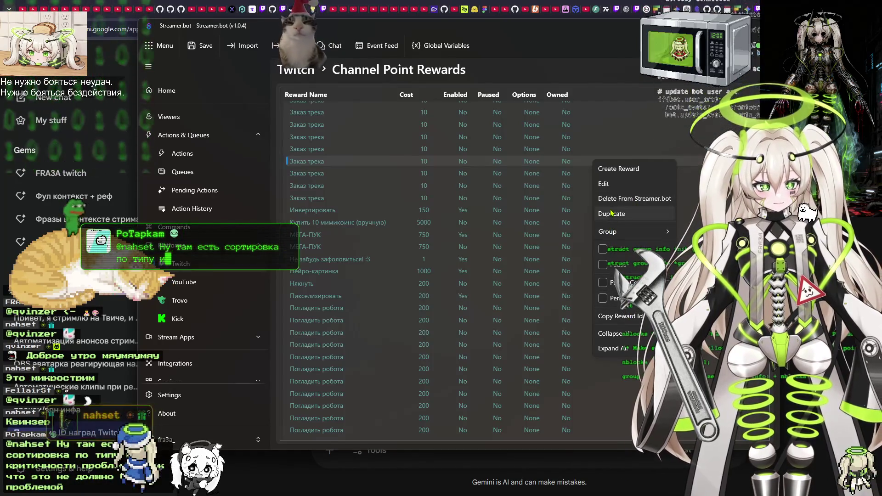
# Explore the rewards list's right-click menus, including the Reverb Fart reward's actions.
pyautogui.click(611, 127)
pyautogui.scroll(10, 524, 193)
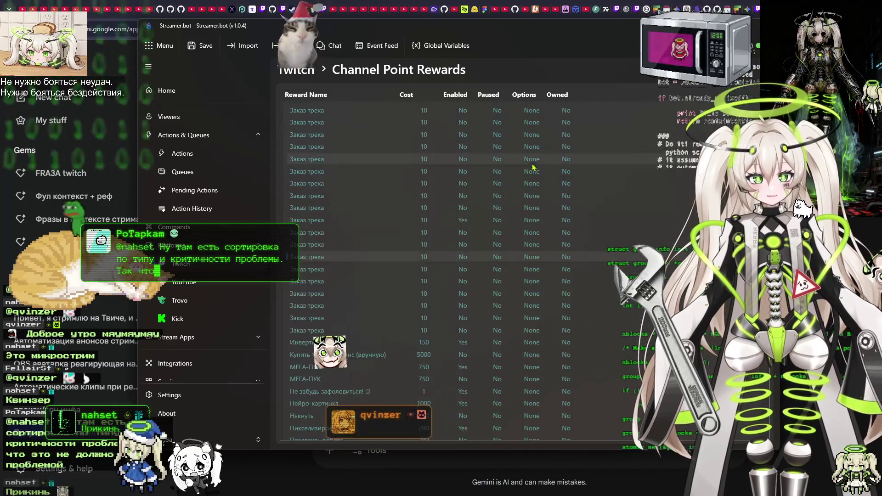
pyautogui.scroll(3, 525, 193)
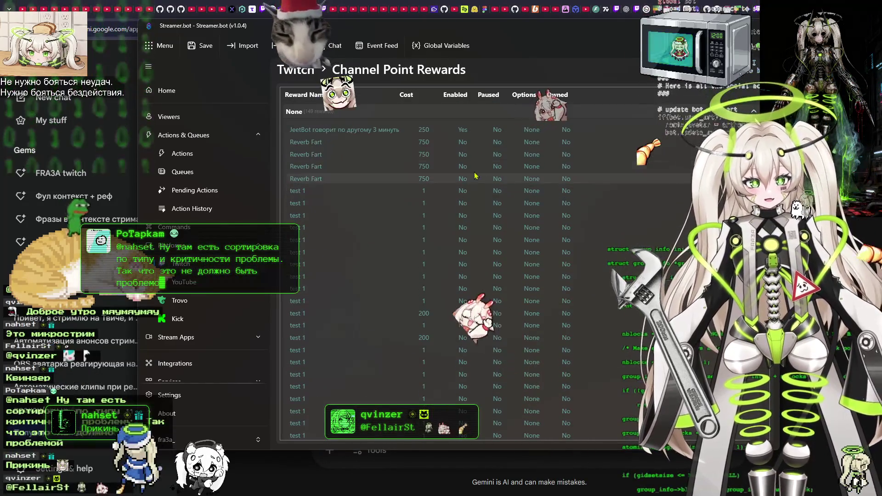
pyautogui.rightClick(567, 96)
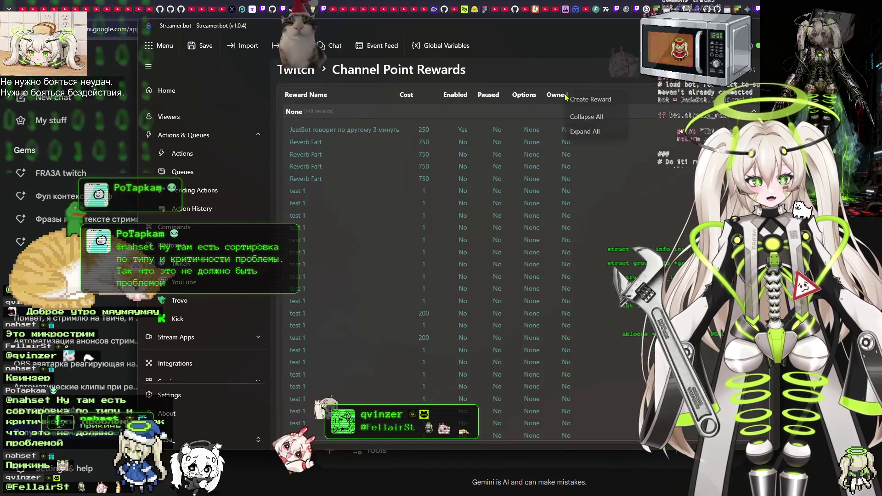
pyautogui.press('Escape')
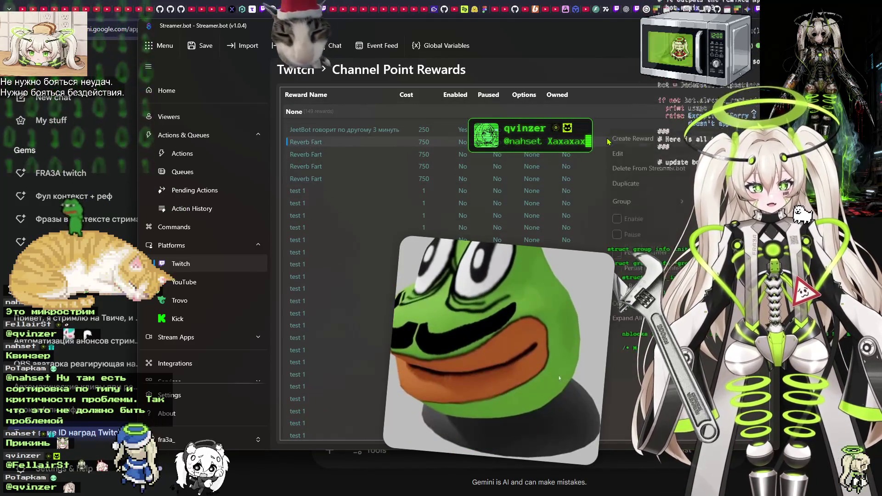
pyautogui.rightClick(610, 142)
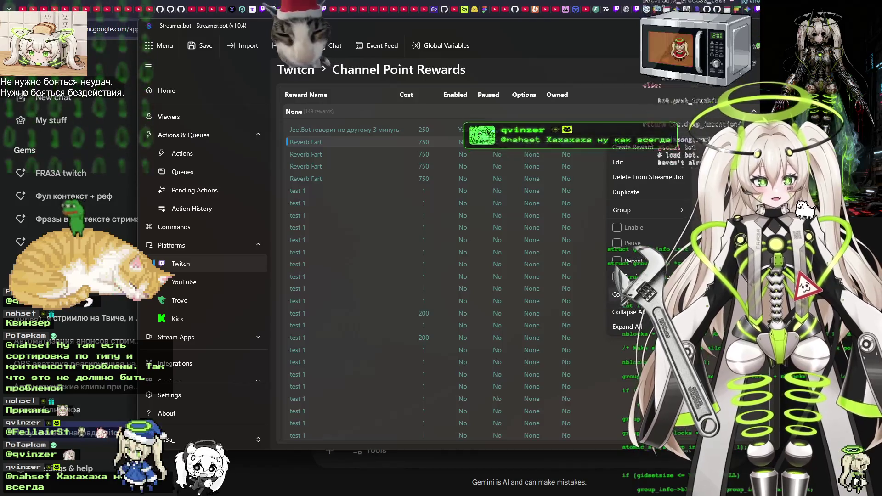
pyautogui.click(395, 207)
pyautogui.scroll(-10, 414, 210)
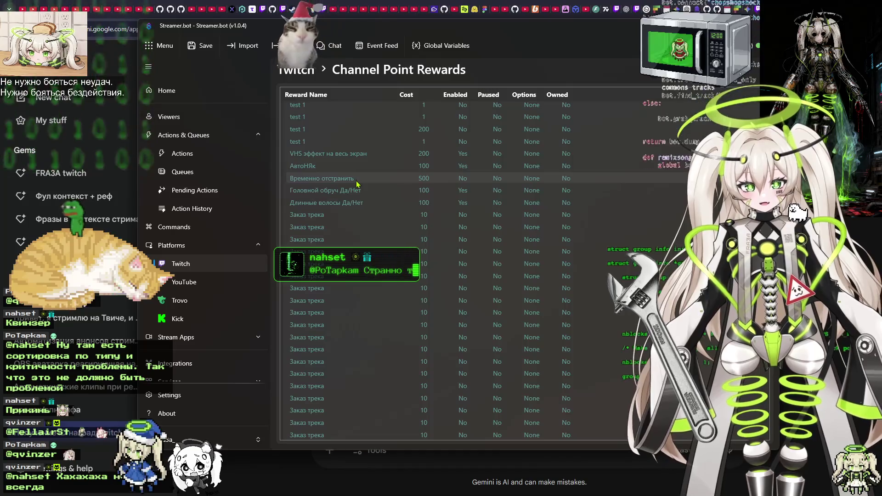
pyautogui.scroll(-10, 363, 193)
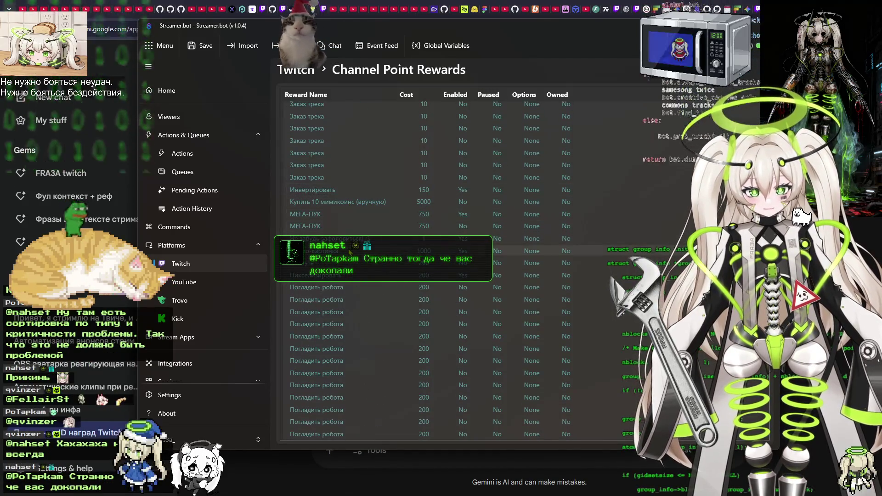
# Copy the Нейро-картинка reward's ID with its Copy Reward Id option.
pyautogui.rightClick(334, 271)
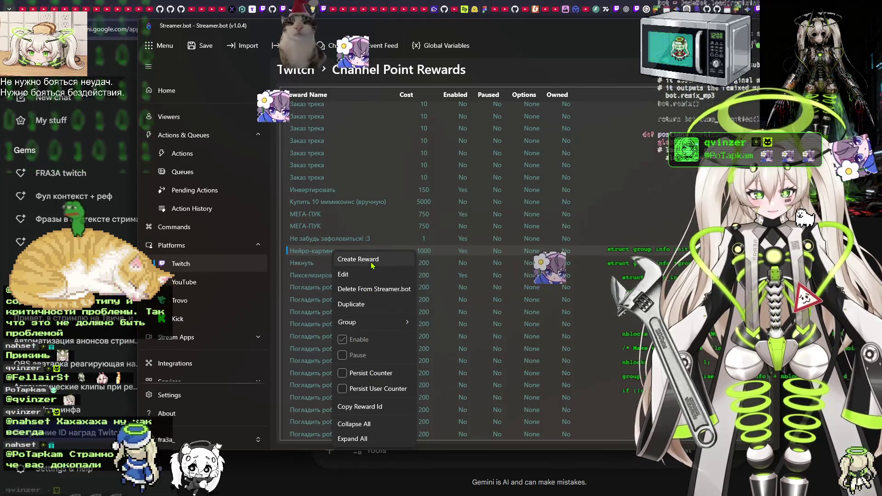
pyautogui.rightClick(444, 257)
pyautogui.rightClick(462, 254)
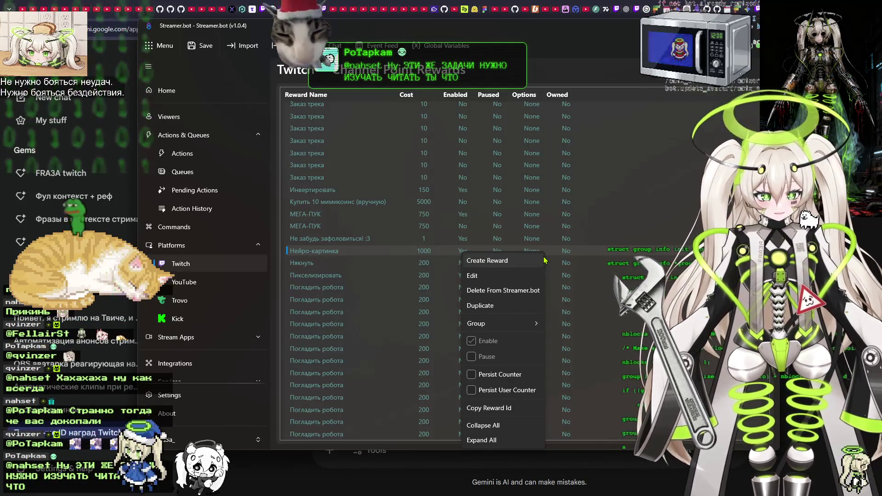
pyautogui.click(598, 256)
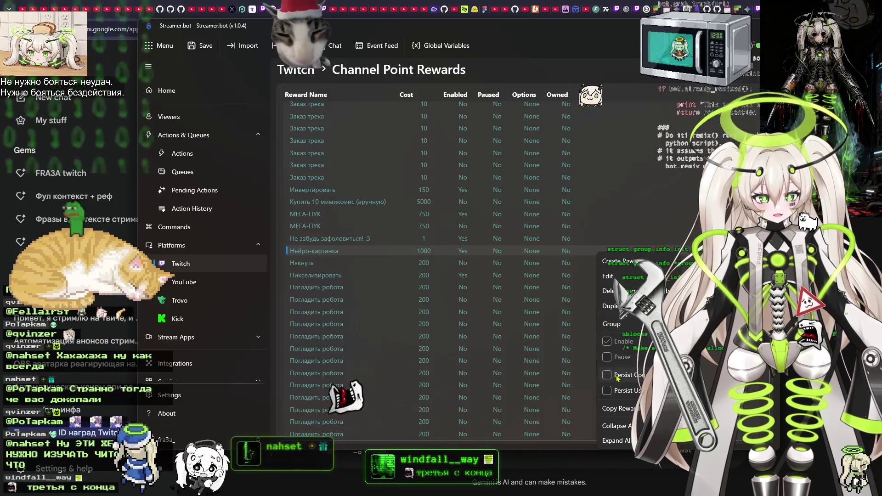
pyautogui.click(629, 414)
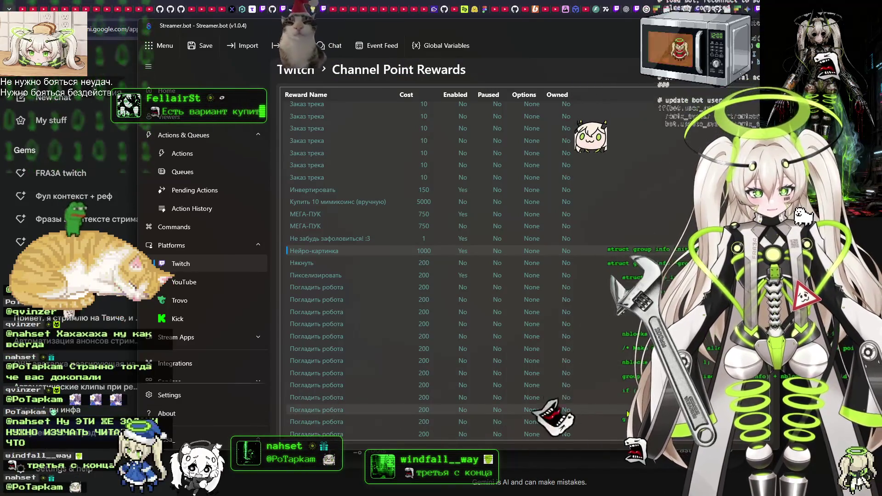
pyautogui.hotkey('alt', 'Tab')
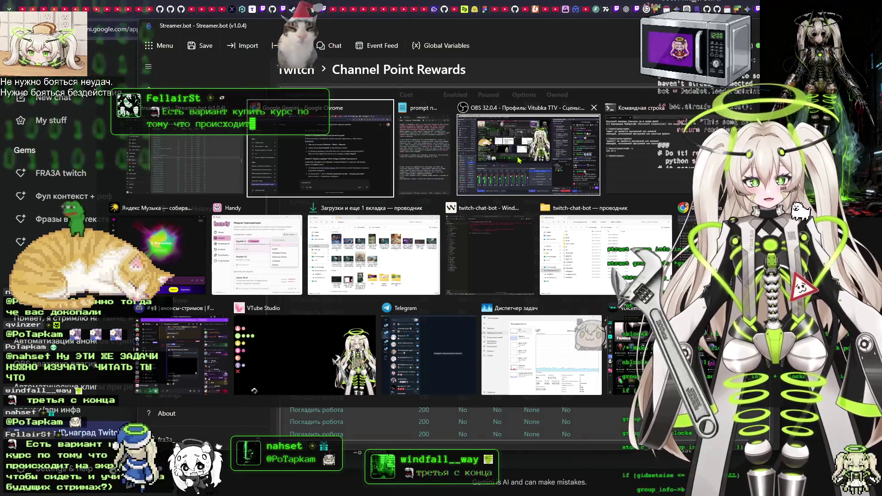
# Paste the reward ID under the 'идентификатор награды' label in Notepad, leaving a single copy.
pyautogui.click(420, 159)
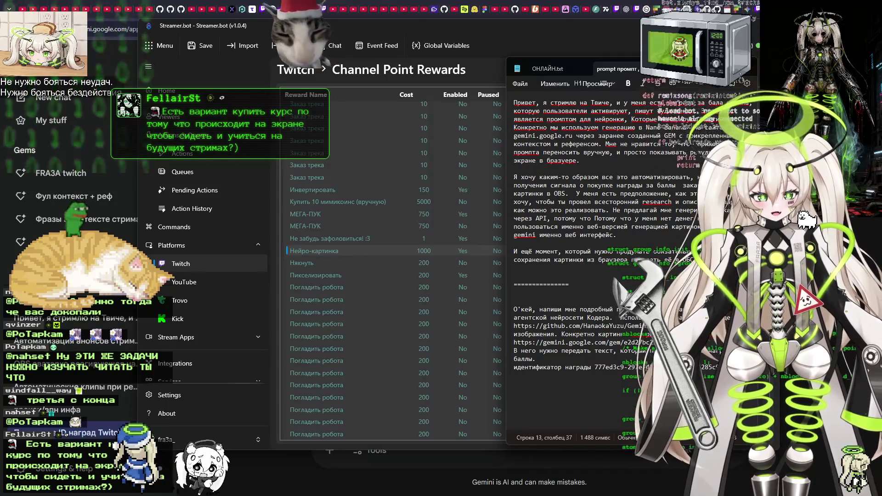
pyautogui.hotkey('ctrl', 'v')
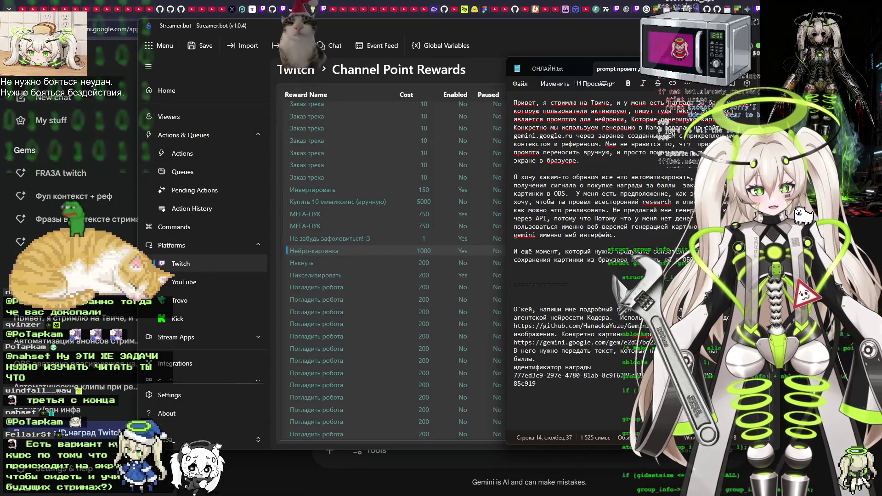
pyautogui.hotkey('ctrl', 'z')
pyautogui.write('777ed3c9-297e-4780-81ab-8c9f6285c919')
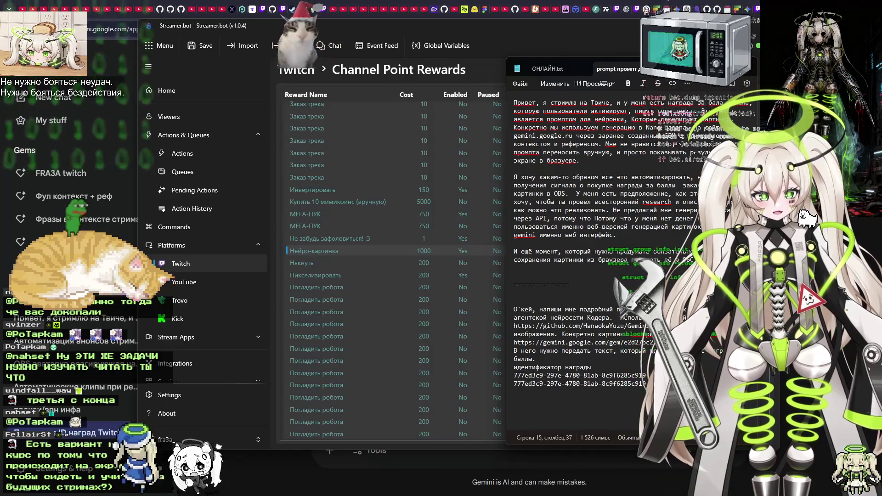
pyautogui.hotkey('ctrl', 'z')
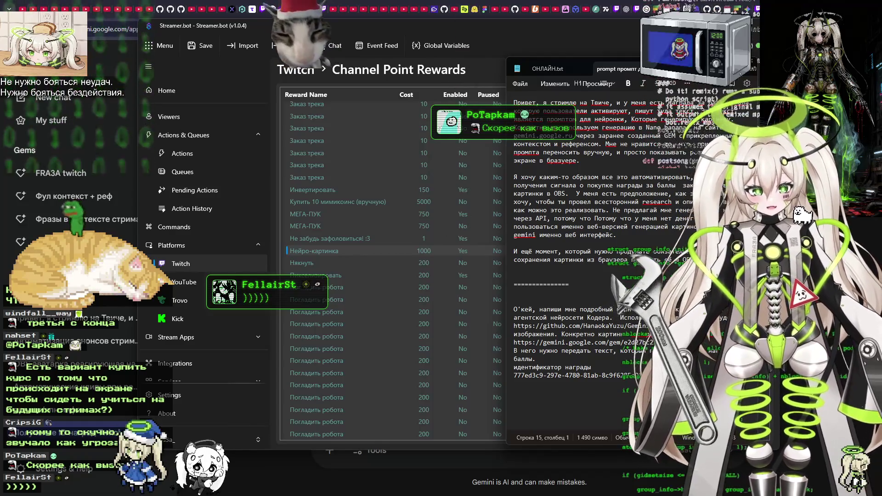
# Centre the Notepad window and look over the gem link and reward ID line.
pyautogui.moveTo(688, 72); pyautogui.dragTo(505, 63)
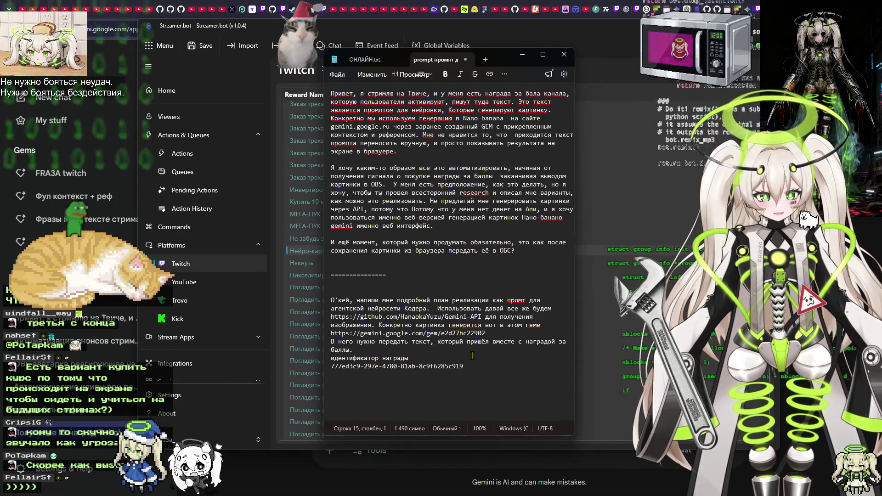
pyautogui.moveTo(372, 334); pyautogui.dragTo(492, 335)
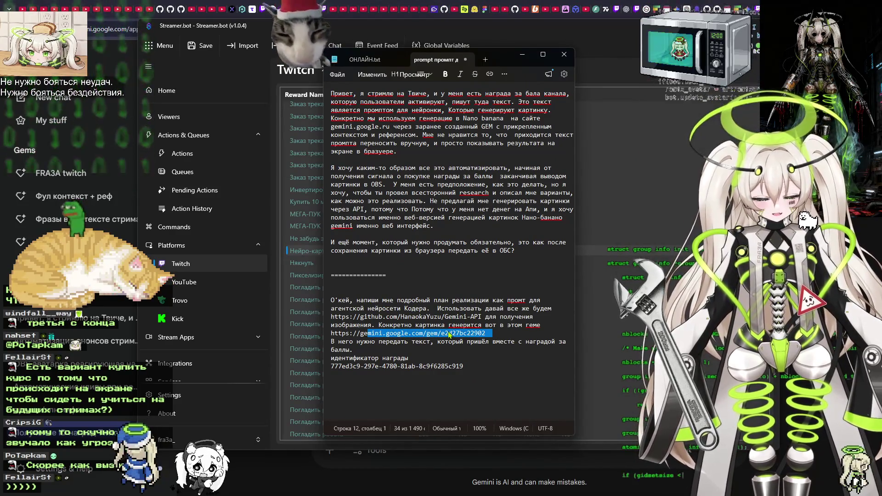
pyautogui.doubleClick(450, 334)
pyautogui.tripleClick(331, 367)
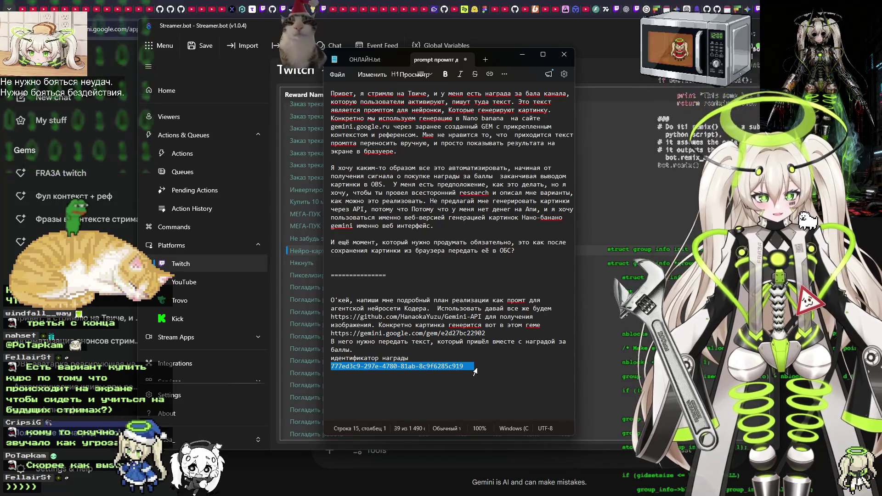
pyautogui.click(501, 369)
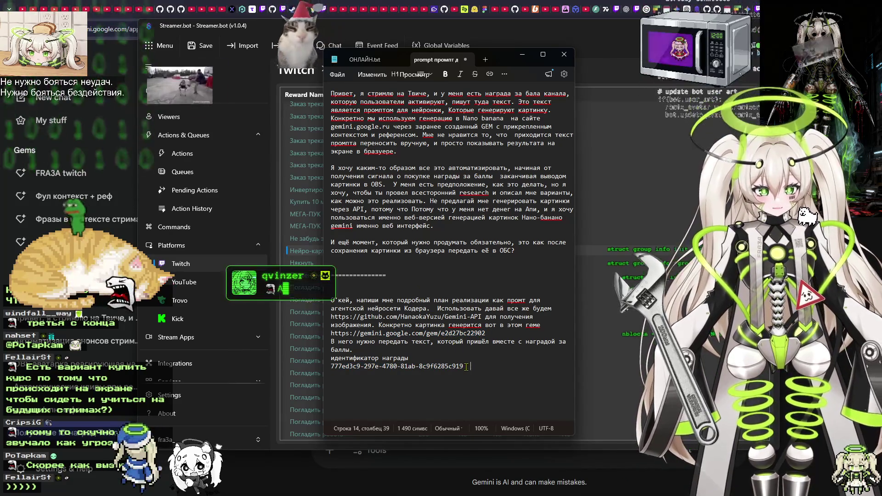
# Extend the label to read 'идентификатор награды за баллы'.
pyautogui.press('Up')
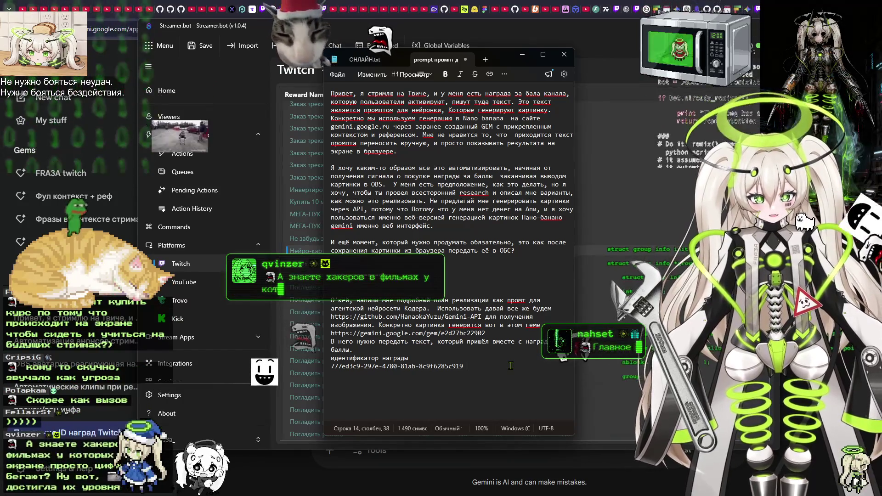
pyautogui.write(' р')
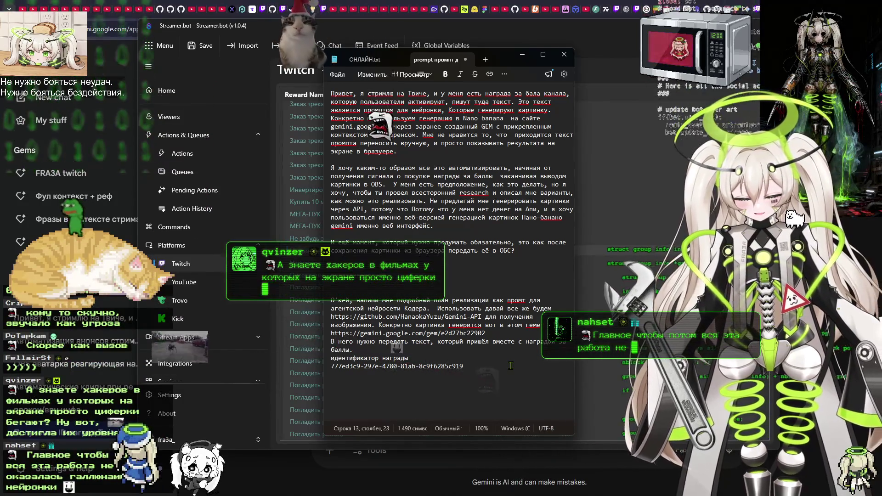
pyautogui.press('BackSpace')
pyautogui.write('а')
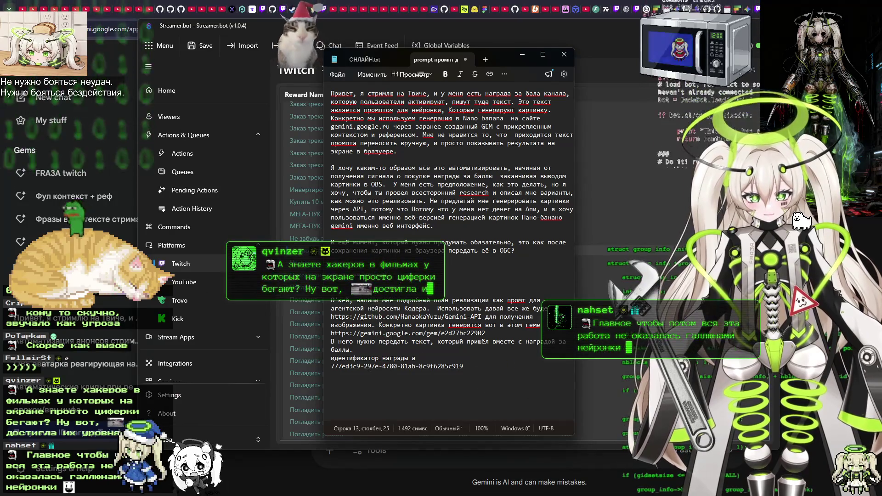
pyautogui.press('BackSpace')
pyautogui.press('BackSpace')
pyautogui.write('за баллы')
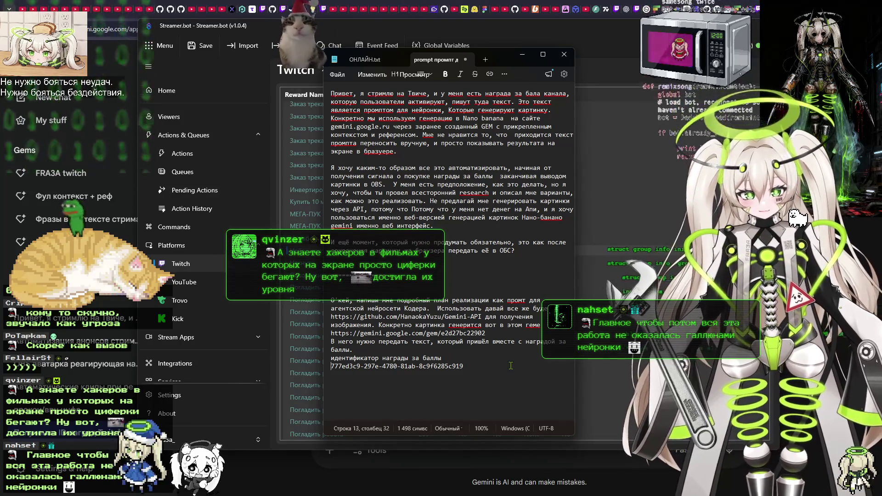
pyautogui.press('Right')
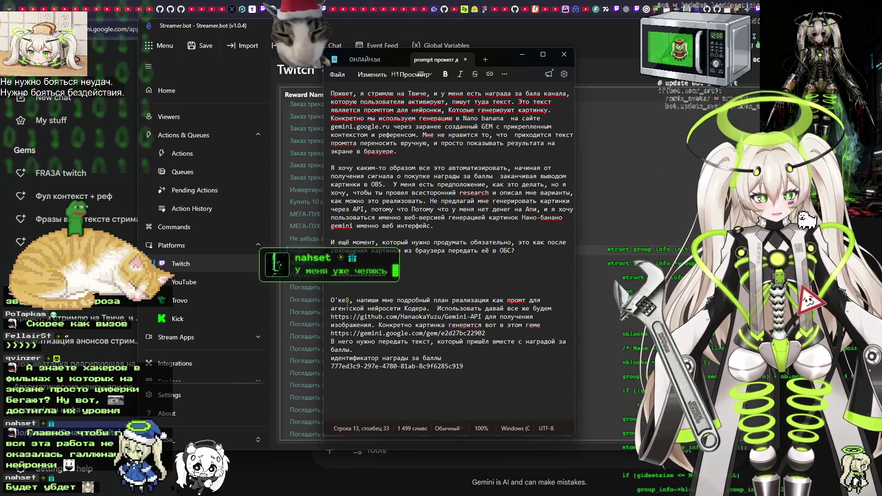
# Insert 'у меня в gemini' before 'картинка' in the gem sentence.
pyautogui.click(415, 325)
pyautogui.write('у меня ')
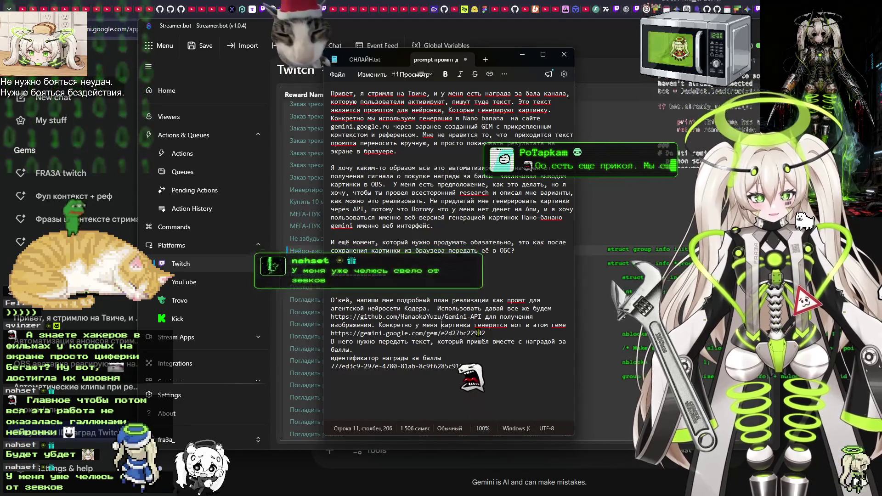
pyautogui.write('в нем')
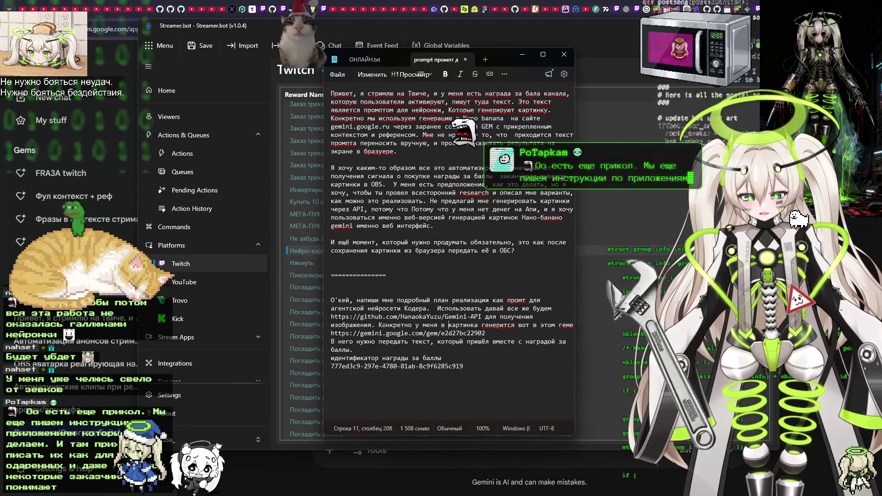
pyautogui.press('BackSpace')
pyautogui.press('BackSpace')
pyautogui.press('BackSpace')
pyautogui.write('gemini')
pyautogui.hotkey('ctrl', 'Left')
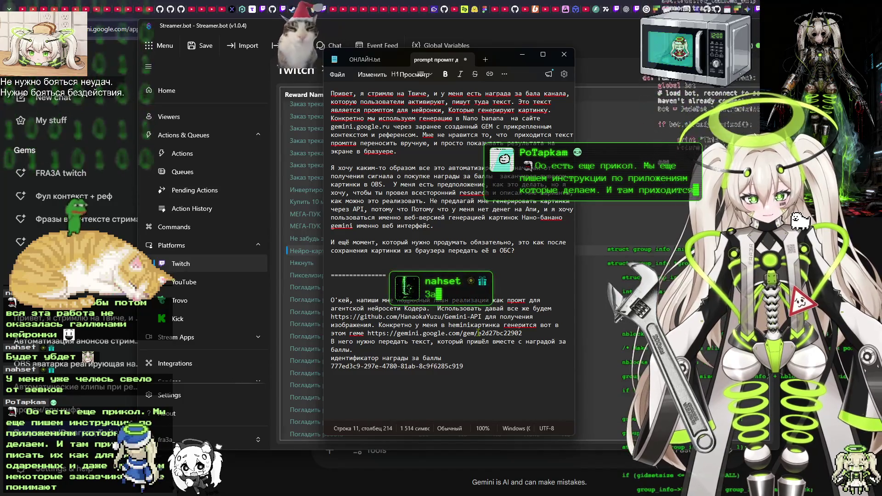
pyautogui.press('Right')
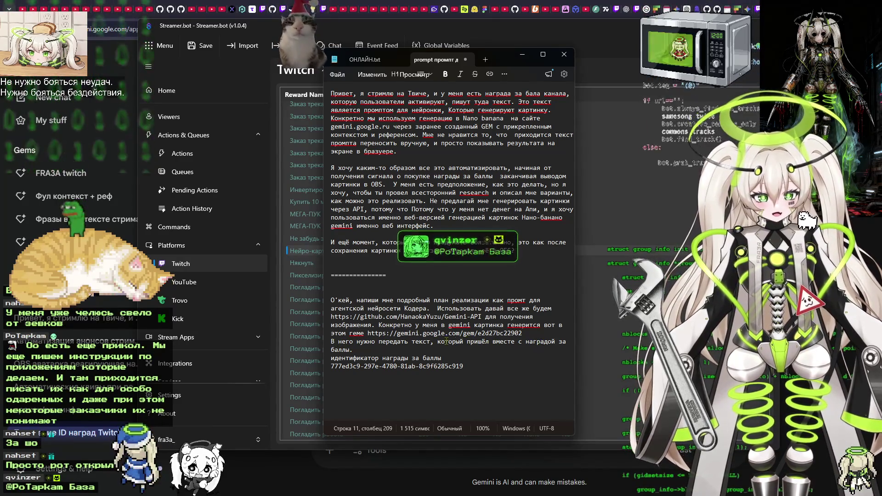
# Below the reward ID, start a new line reading 'Важно что картинка'.
pyautogui.click(376, 348)
pyautogui.press('Down')
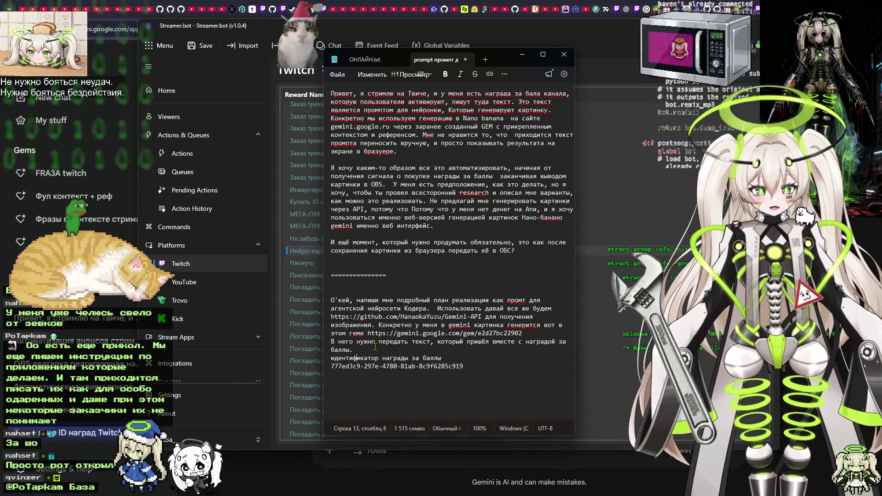
pyautogui.press('End')
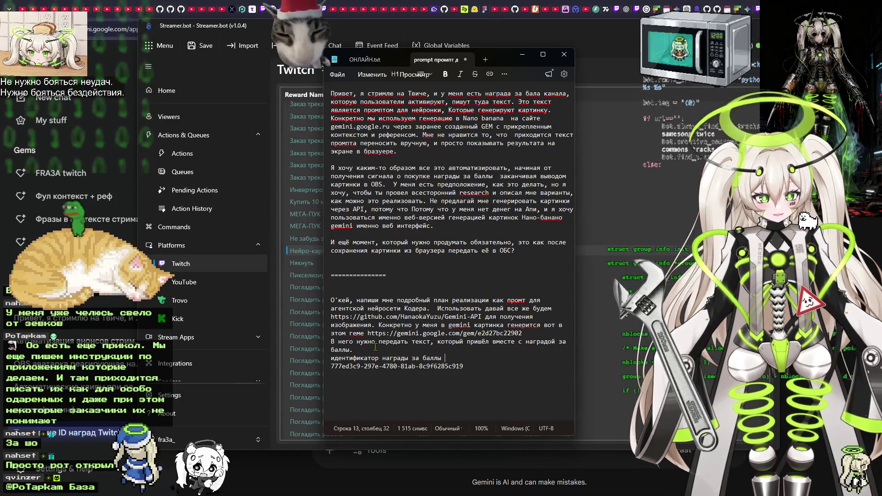
pyautogui.press('Left')
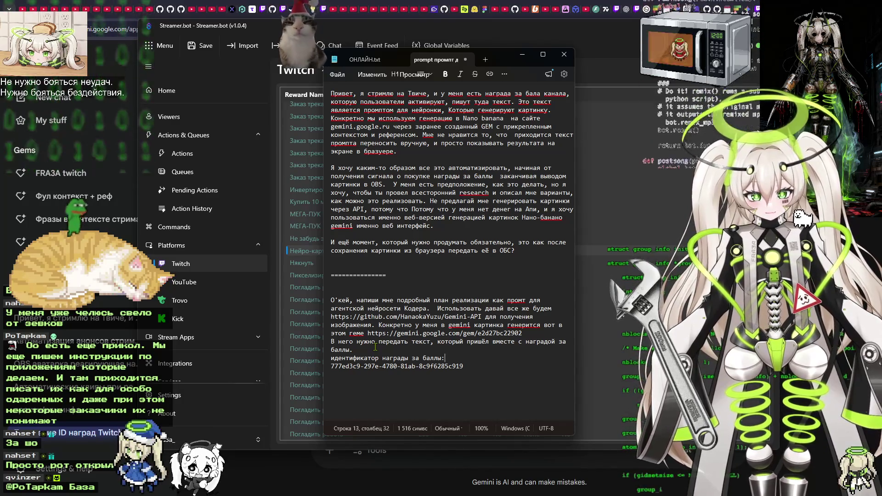
pyautogui.press('Return')
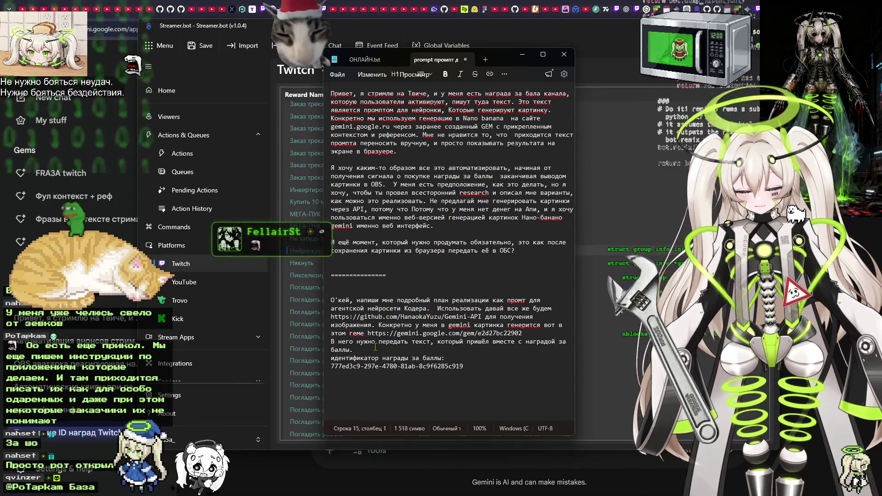
pyautogui.write('Важно.')
pyautogui.press('BackSpace')
pyautogui.write('что картинка')
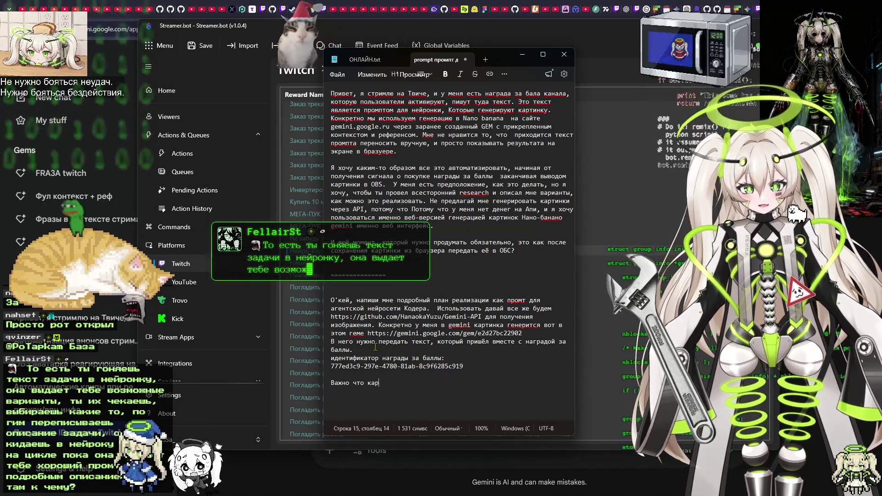
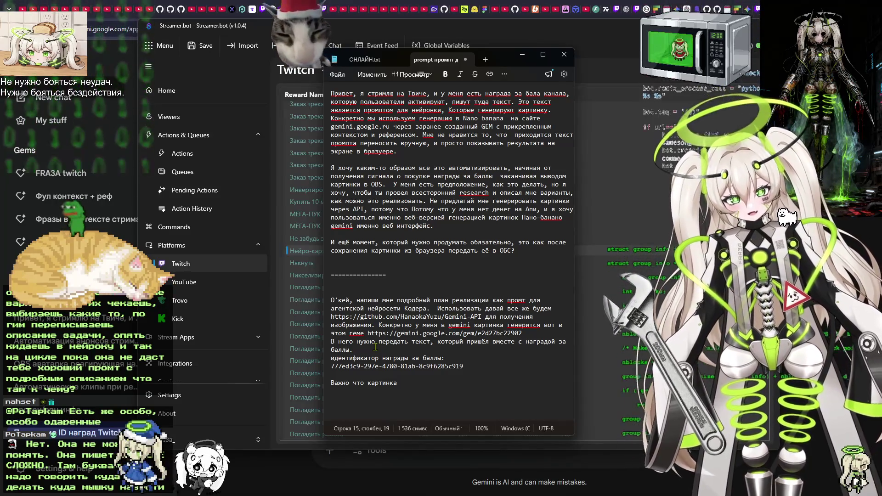
# Reread the prompt, then extend the last line to 'Важно чтобы … сохранилась уникальная.'.
pyautogui.moveTo(524, 250)
pyautogui.mouseDown()
pyautogui.moveTo(421, 242)
pyautogui.moveTo(275, 59)
pyautogui.mouseUp()
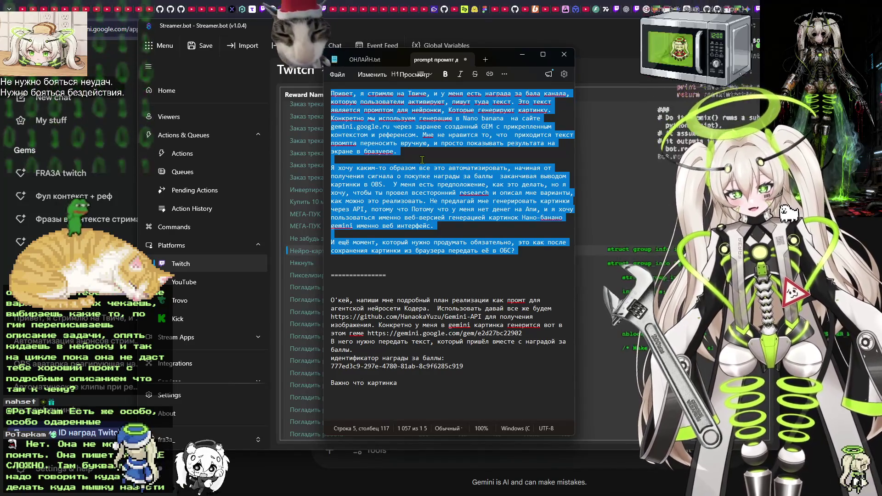
pyautogui.click(447, 168)
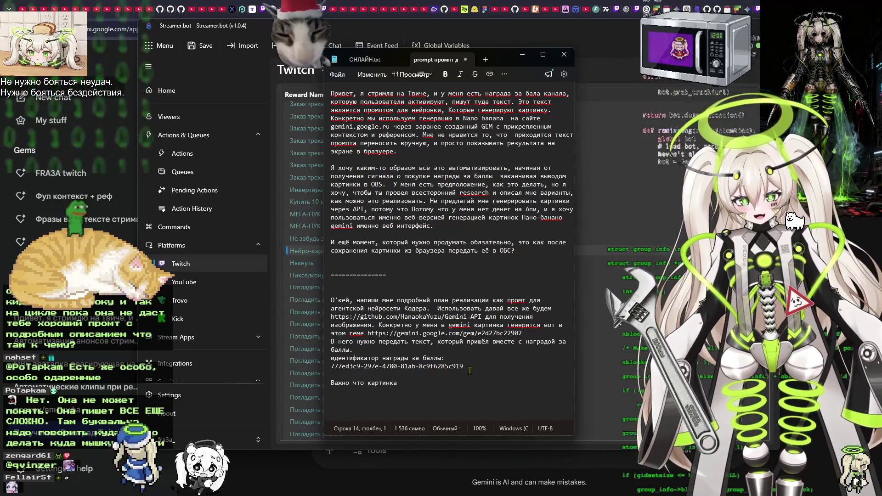
pyautogui.hotkey('ctrl', 'End')
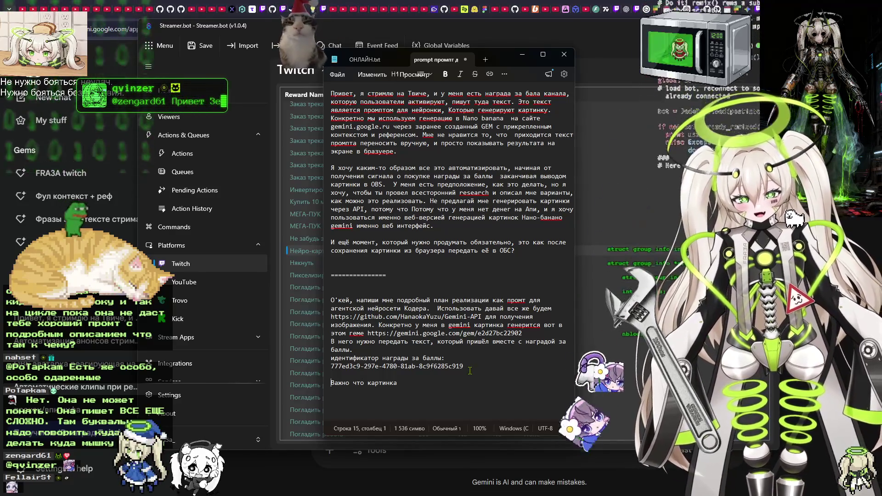
pyautogui.press('Left')
pyautogui.press('Left')
pyautogui.press('Left')
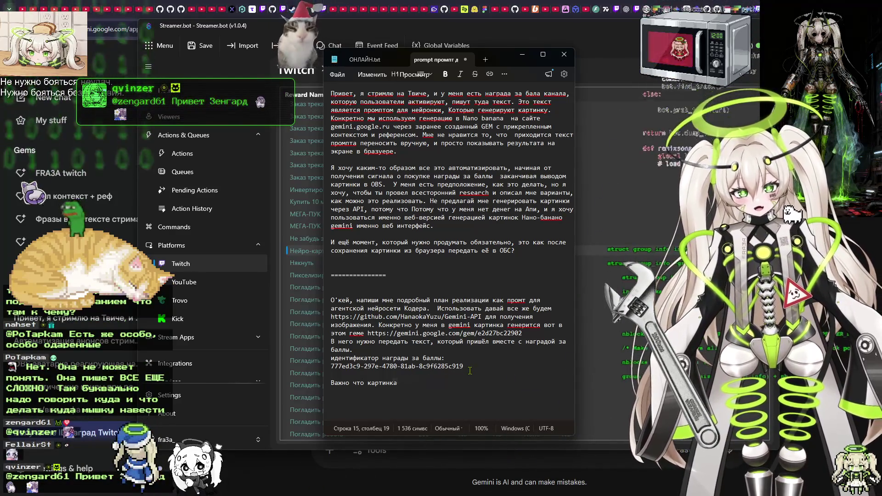
pyautogui.write('бы')
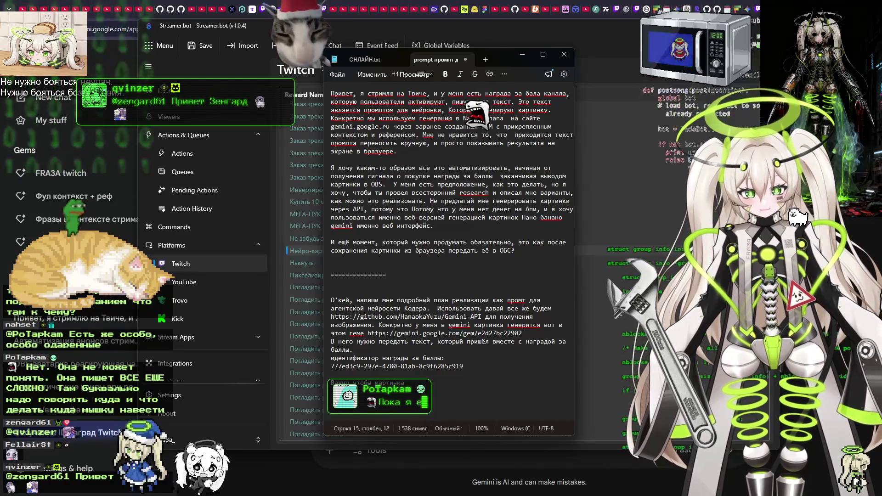
pyautogui.press('End')
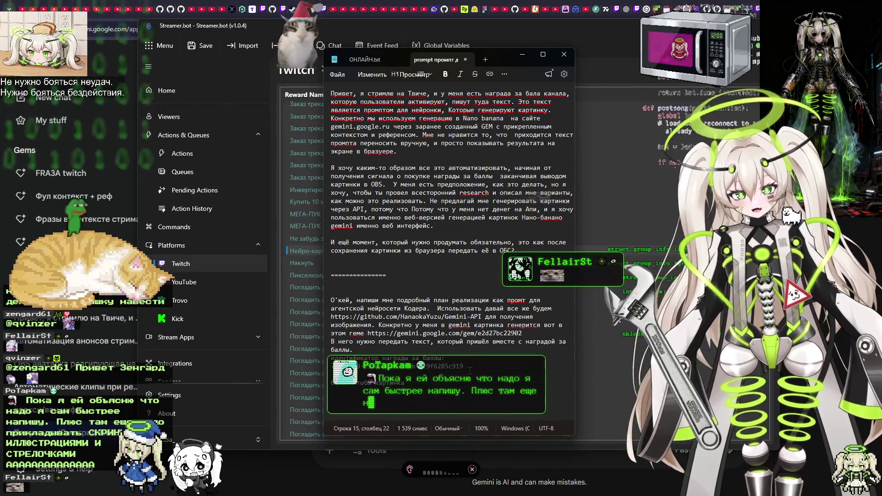
pyautogui.write('сохранилась уникальная.')
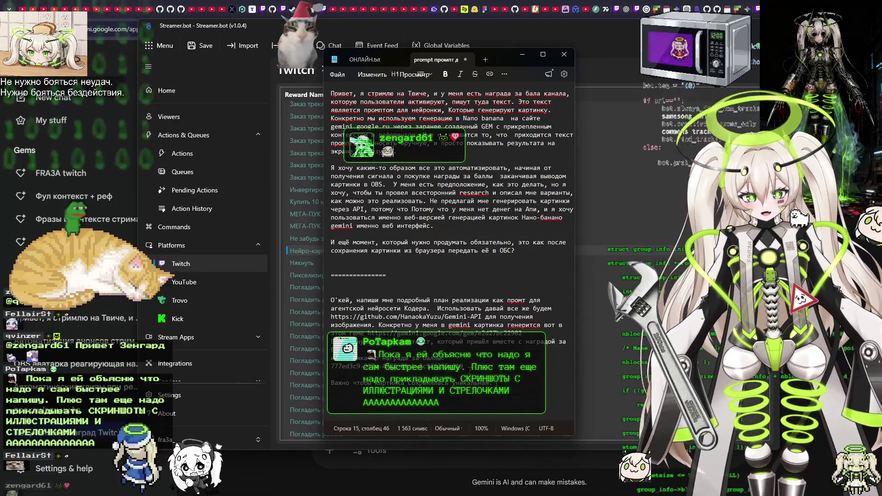
# Replace that sentence with 'Важно, чтобы картинка сохранялась с уникальным именем, могла потом вручную их ещё посмотреть.' and start a new line.
pyautogui.moveTo(376, 382); pyautogui.dragTo(495, 383)
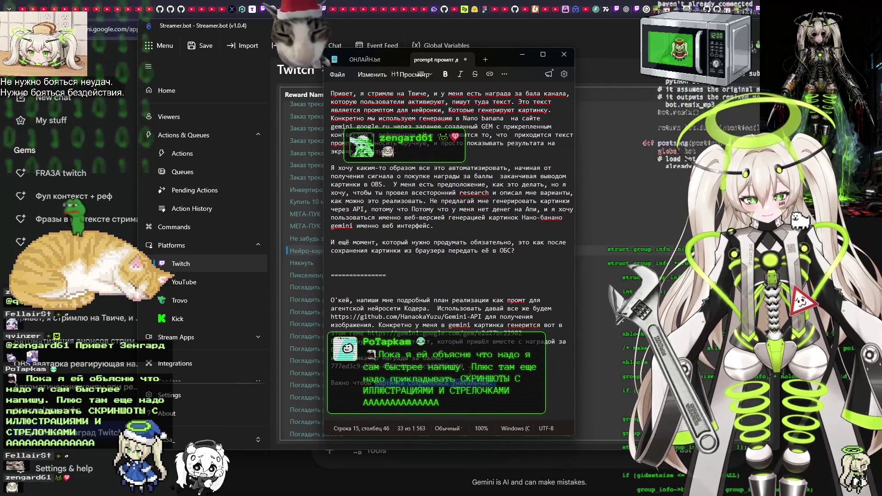
pyautogui.press('BackSpace')
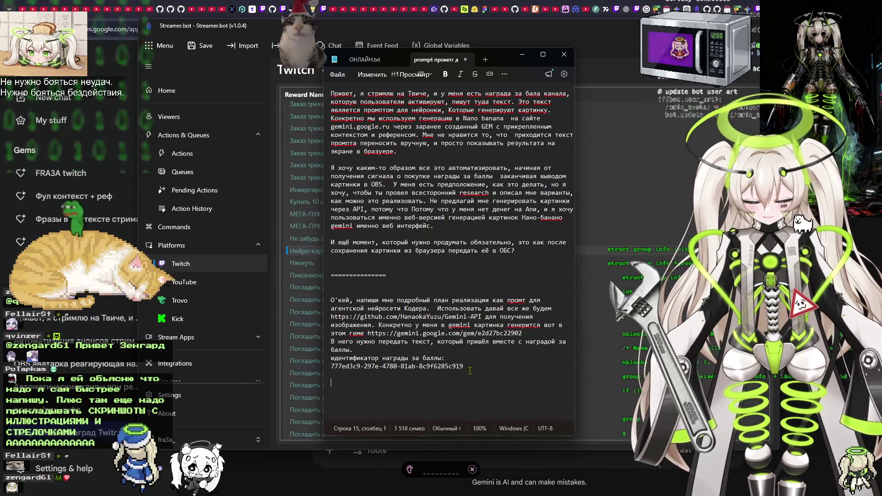
pyautogui.write('Важно, чтобы картинка сохранялась с уникальным именем,')
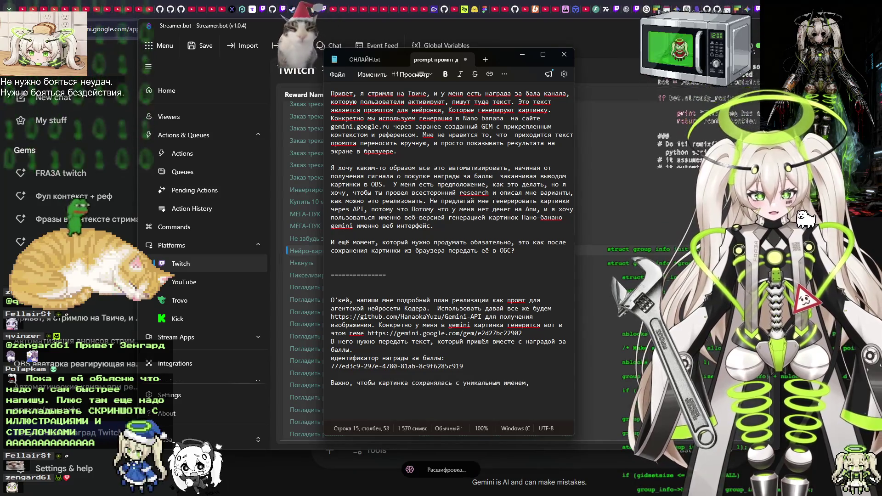
pyautogui.write(' могла потом вручную их ещё посмотреть.')
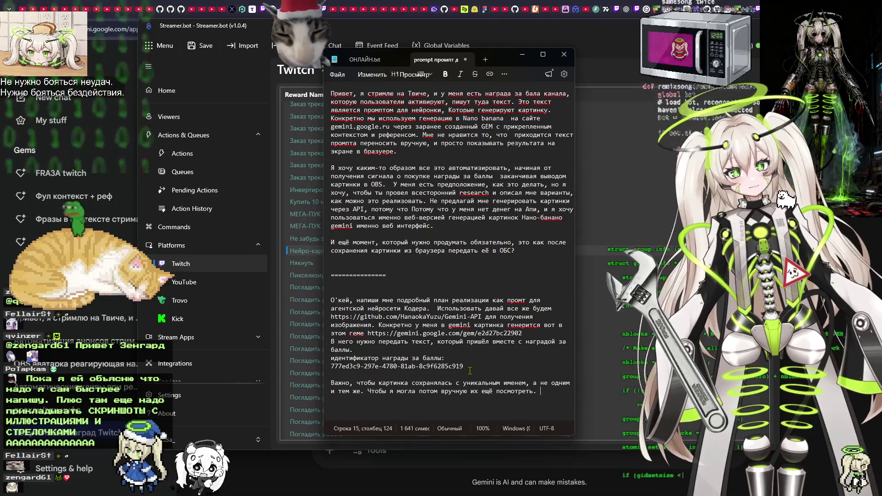
pyautogui.press('Return')
pyautogui.press('super+h')
pyautogui.write('Отображать картинки я хочу.')
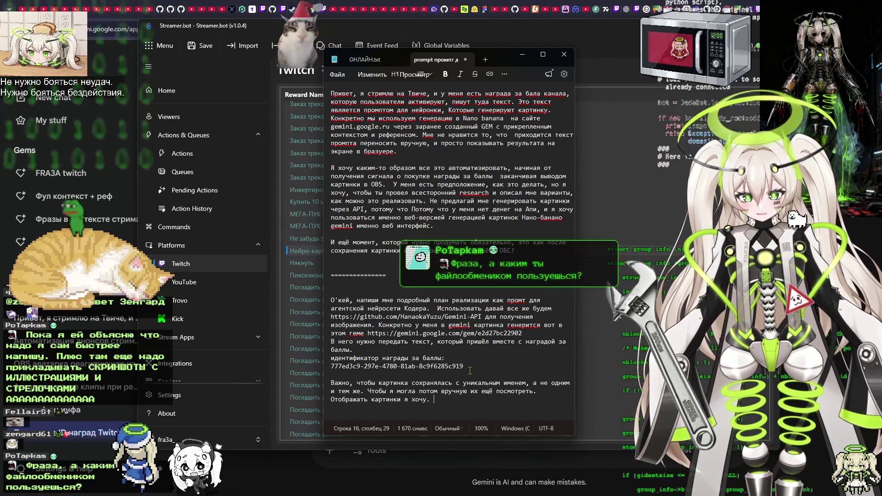
# Clear the half-finished 'Отображать картинки я хочу.' line.
pyautogui.press('BackSpace')
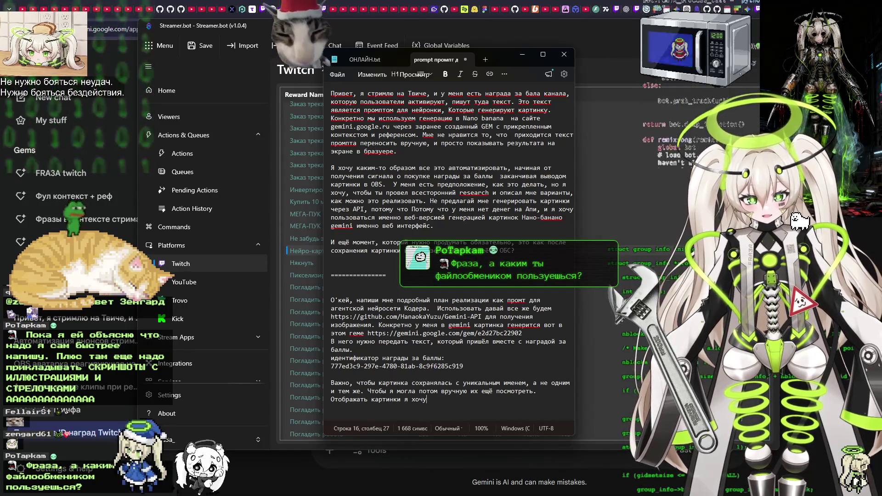
pyautogui.hotkey('shift', 'Home')
pyautogui.press('BackSpace')
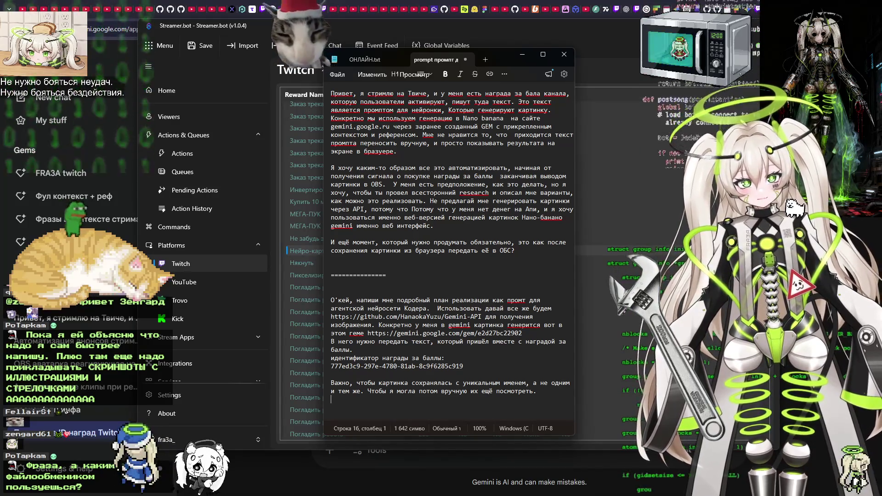
# Dictate the browser-source display requirement, correcting 'Broyser sorce' to 'browser source', then go to the browser.
pyautogui.press('super+h')
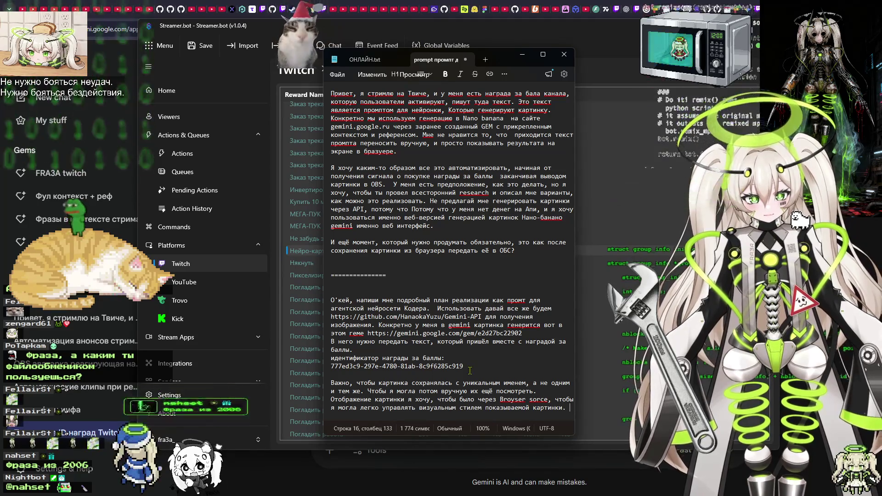
pyautogui.moveTo(501, 396); pyautogui.dragTo(548, 395)
pyautogui.write('browser s')
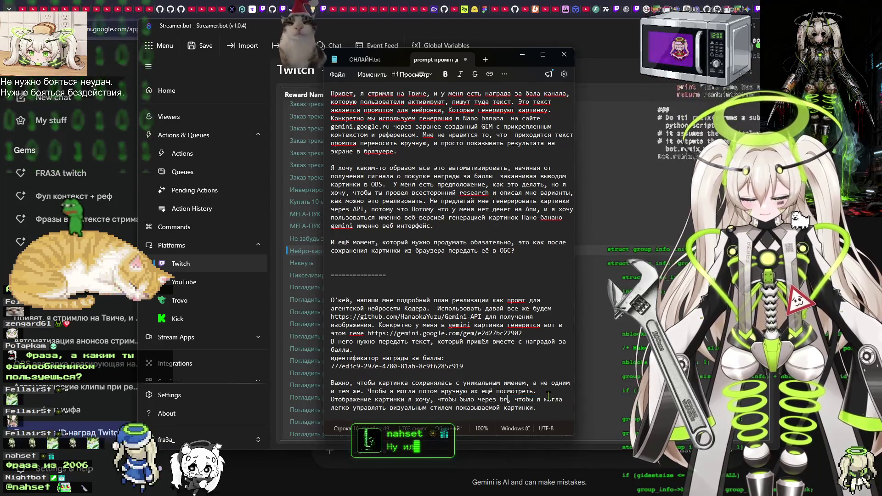
pyautogui.write('ource')
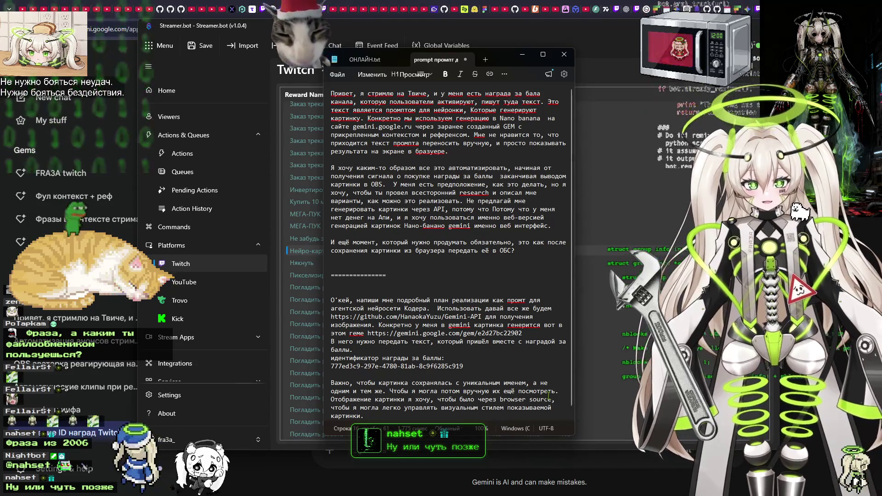
pyautogui.click(717, 7)
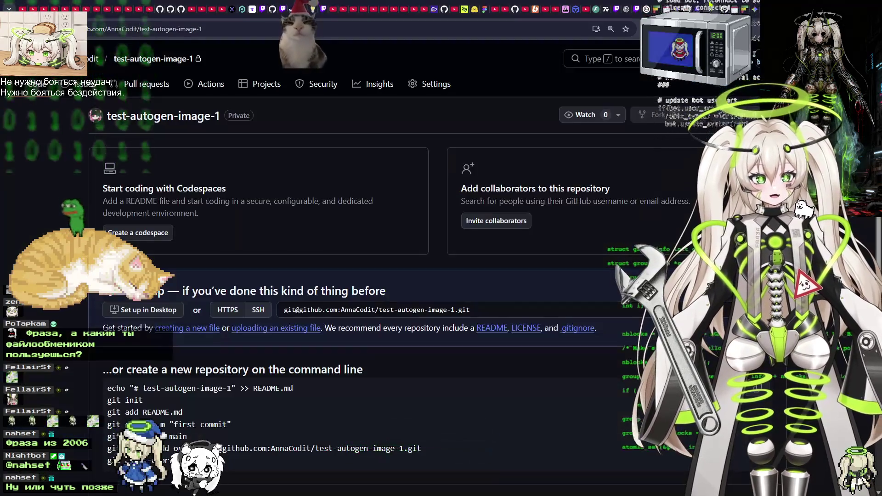
# Cycle through the browser tabs to the ChatGPT conversation and scroll to the end of its reply.
pyautogui.click(725, 8)
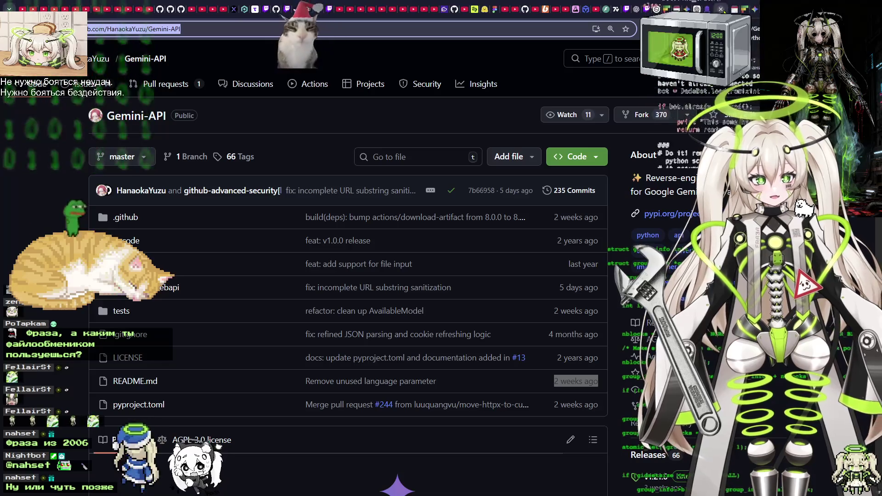
pyautogui.click(735, 8)
pyautogui.click(736, 8)
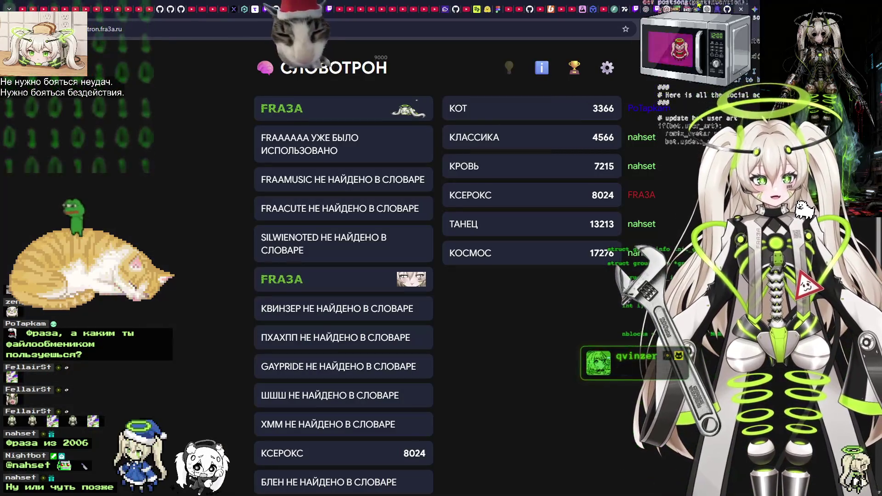
pyautogui.click(707, 8)
pyautogui.scroll(-15, 451, 286)
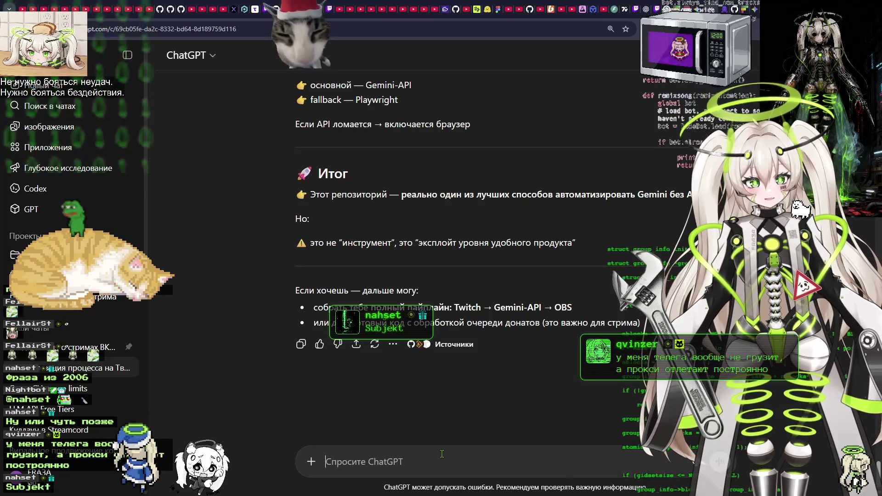
# Draft 'а можно же сделать browser source…' asking for a nicely styled OBS image display.
pyautogui.write('f vj;yj')
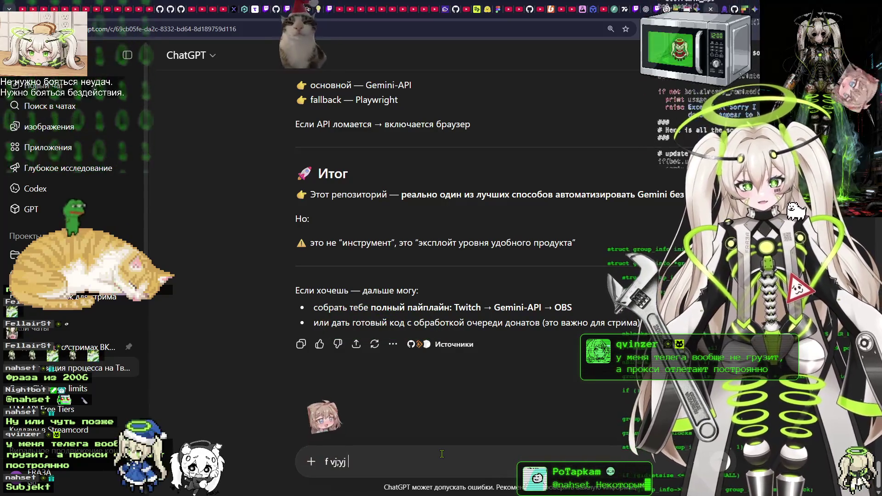
pyautogui.write('а можно же с')
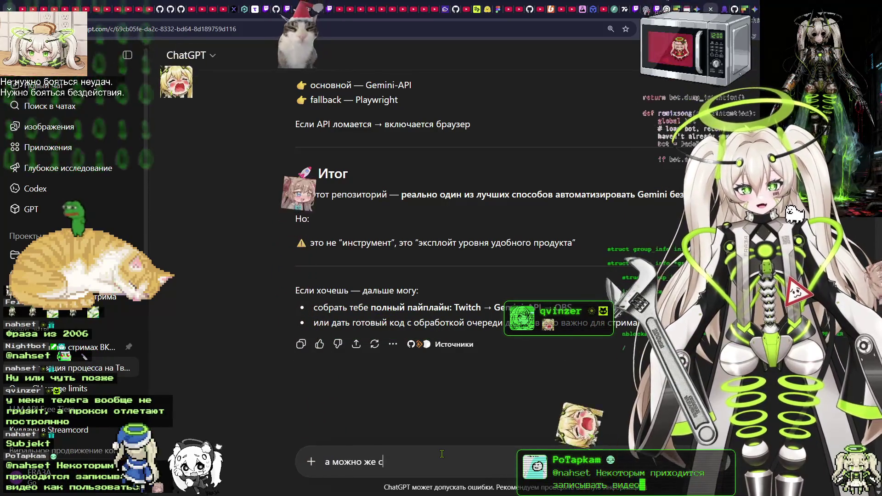
pyautogui.write('делать brow')
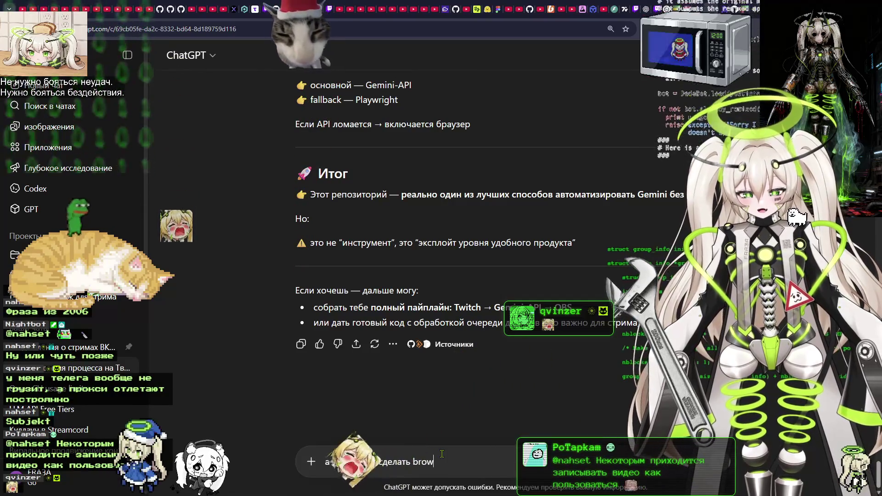
pyautogui.write('ser sour')
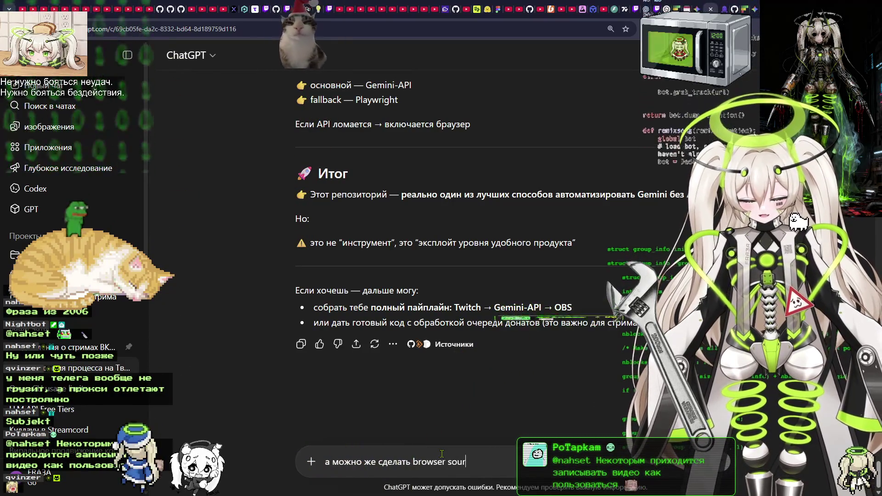
pyautogui.write('ce который б')
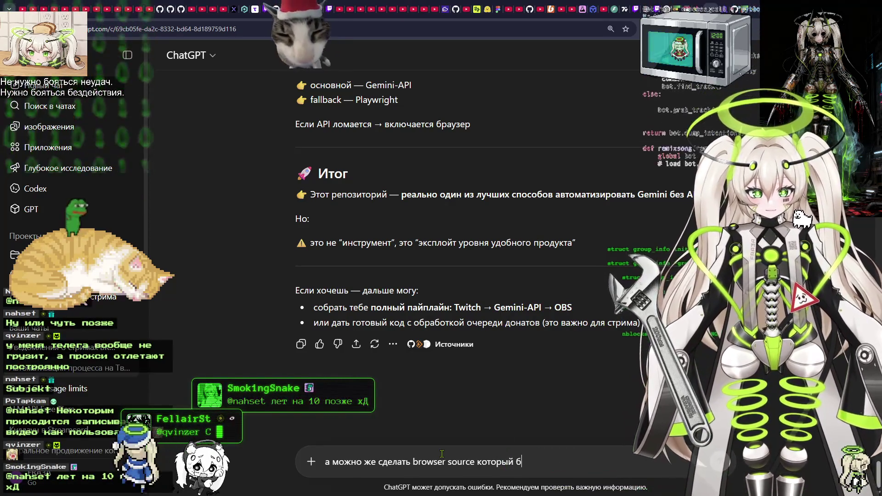
pyautogui.write(' удет')
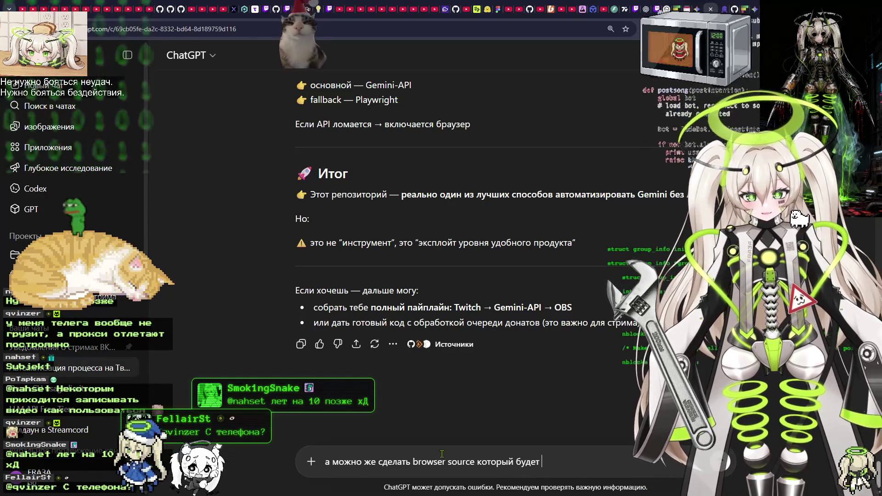
pyautogui.write('асиво')
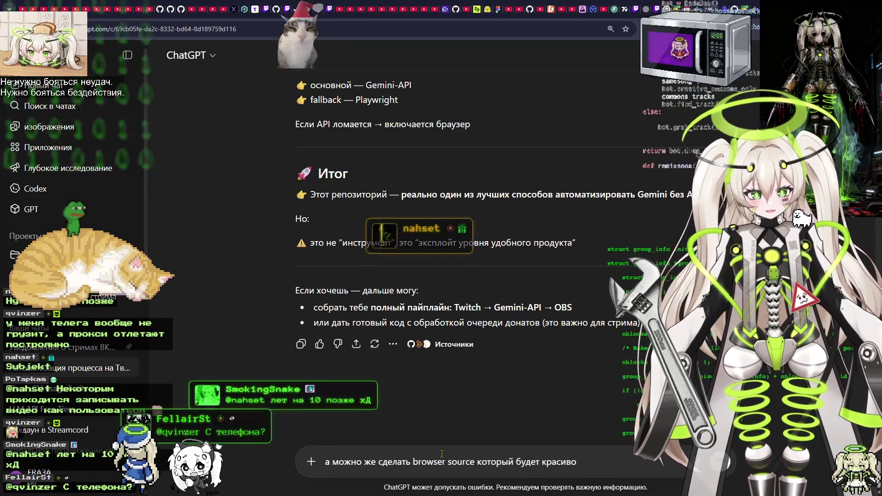
pyautogui.press('ctrl+super')
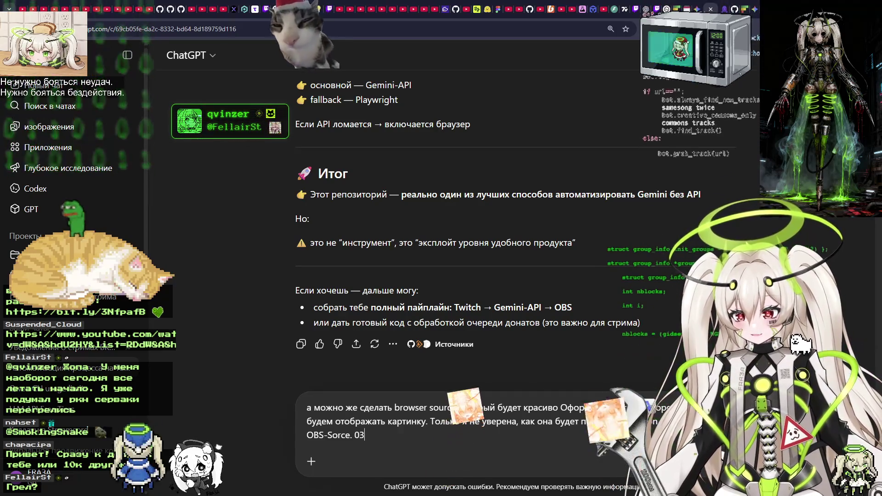
pyautogui.write('m')
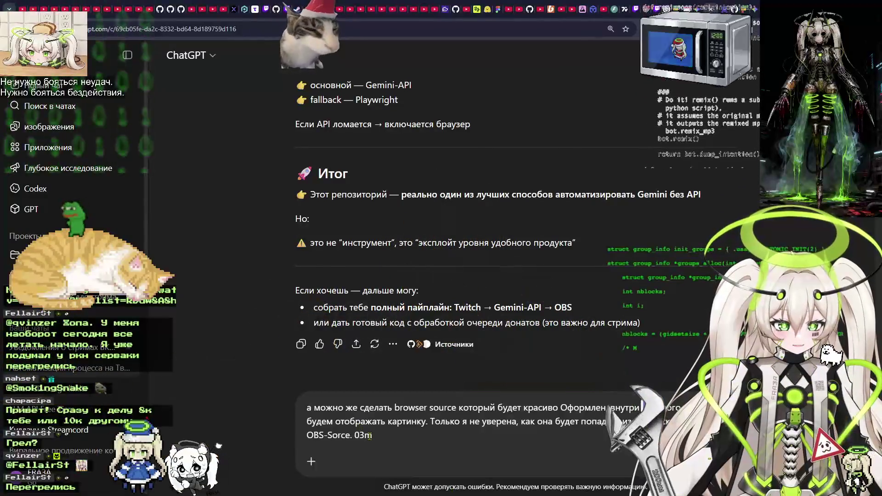
# Finish the question on an always-active OBS source listening via SSE, or another approach, and send it.
pyautogui.press('BackSpace')
pyautogui.press('BackSpace')
pyautogui.press('BackSpace')
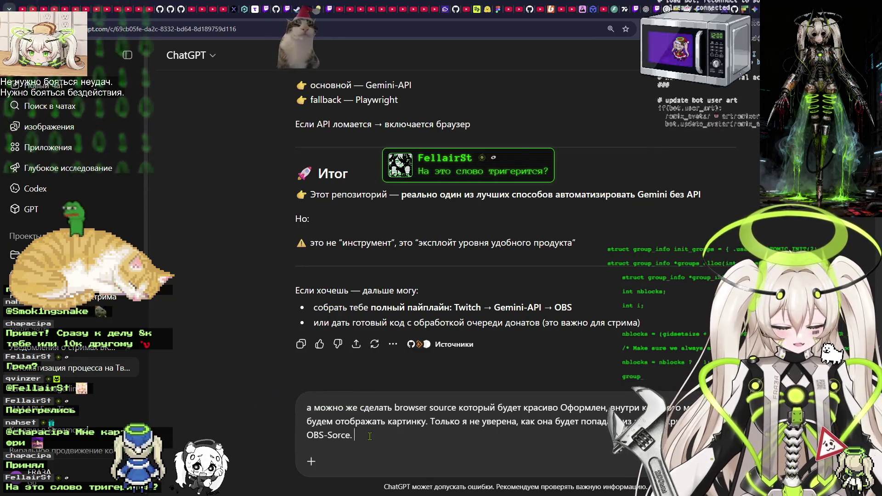
pyautogui.write('vj;tn')
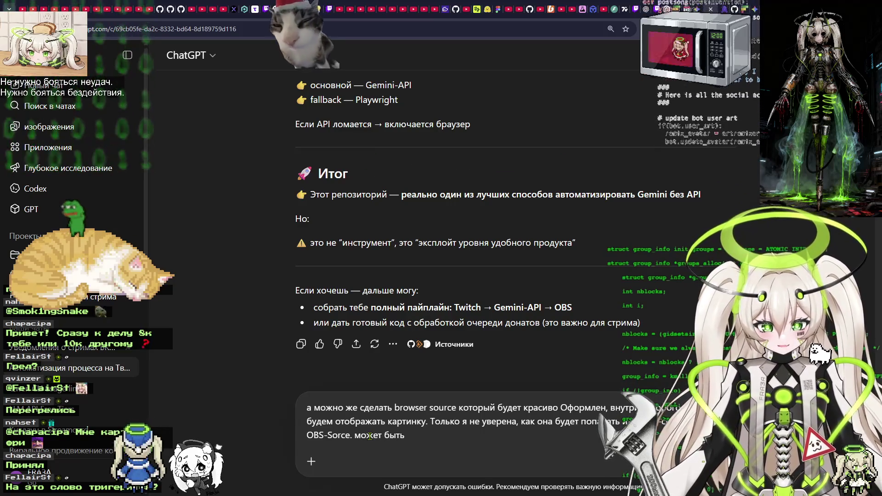
pyautogui.write('е эффекти')
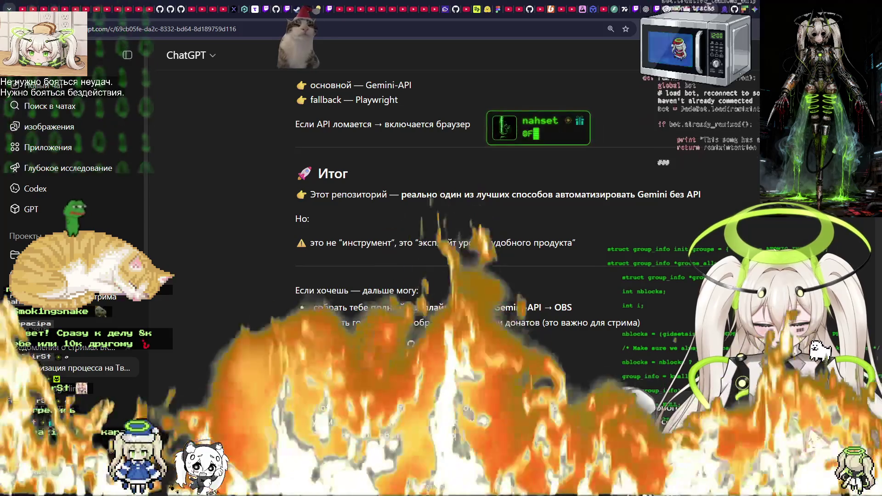
pyautogui.write('вно')
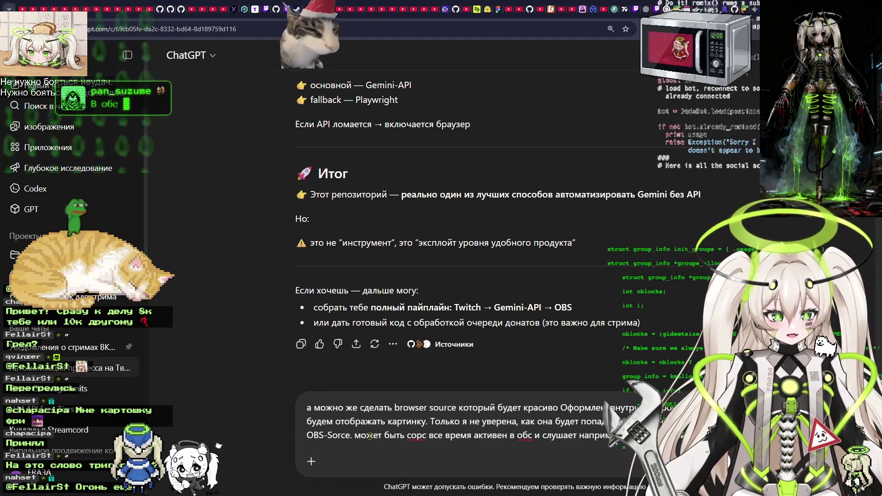
pyautogui.write('как то ')
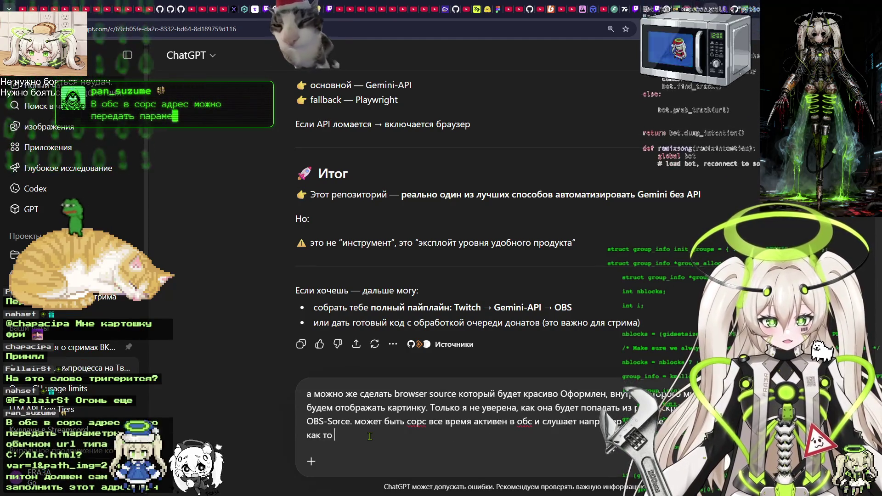
pyautogui.write('по другому')
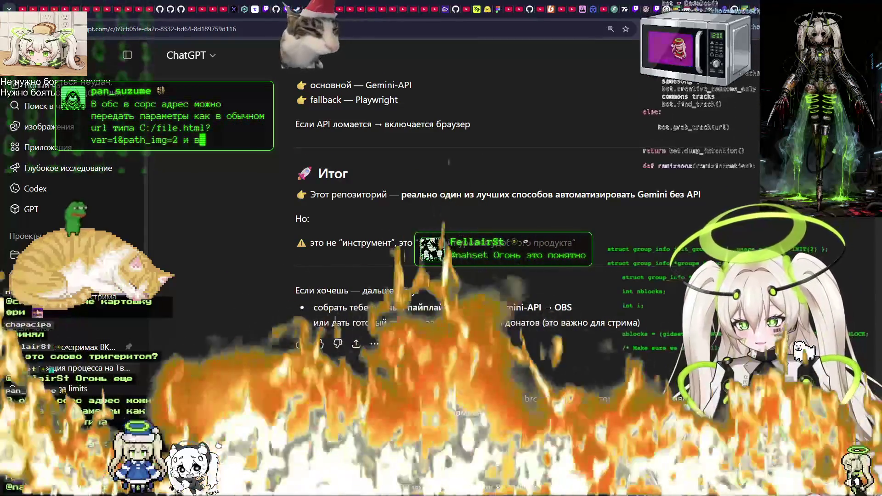
pyautogui.press('Return')
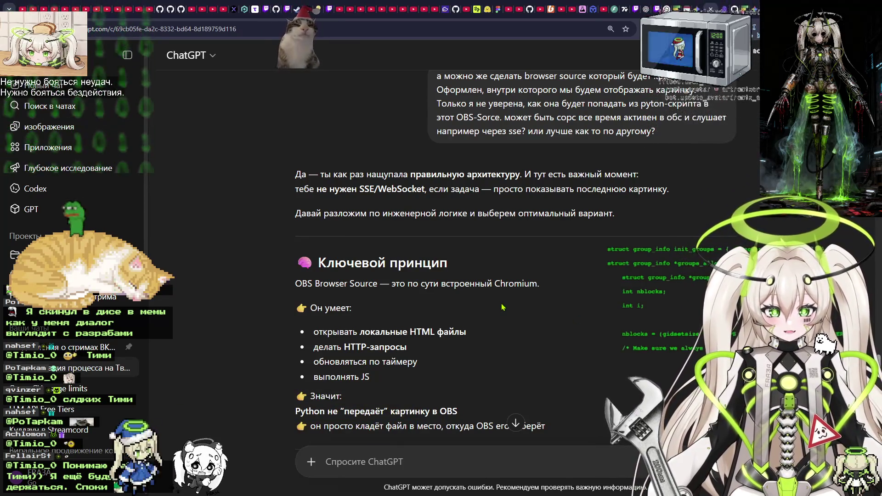
# Scroll through ChatGPT's reply explaining why SSE or WebSocket isn't needed.
pyautogui.scroll(-2, 502, 307)
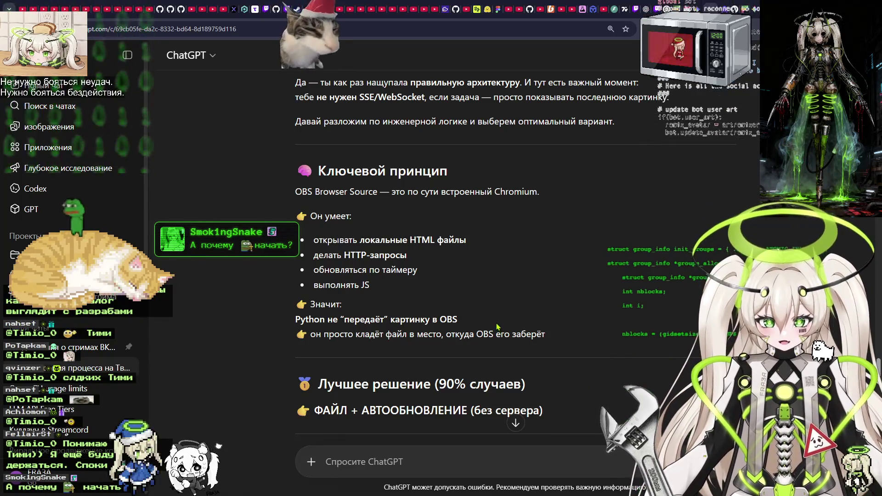
pyautogui.scroll(-2, 491, 321)
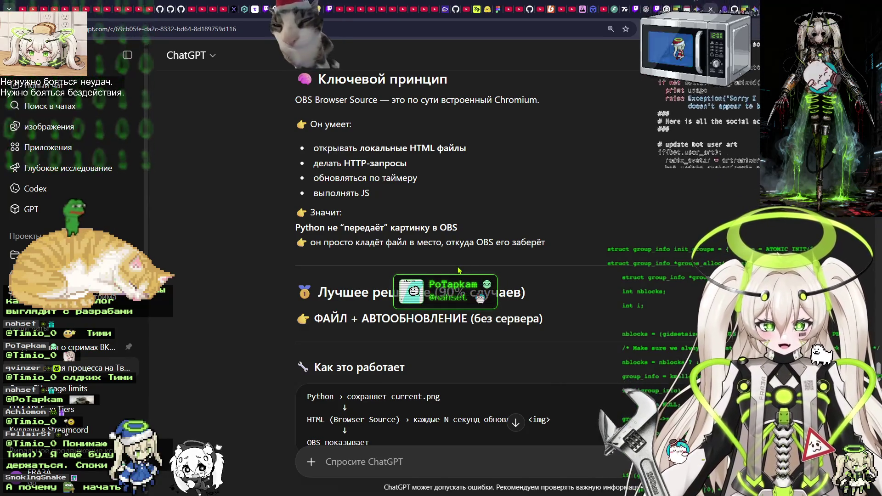
pyautogui.scroll(-3, 459, 271)
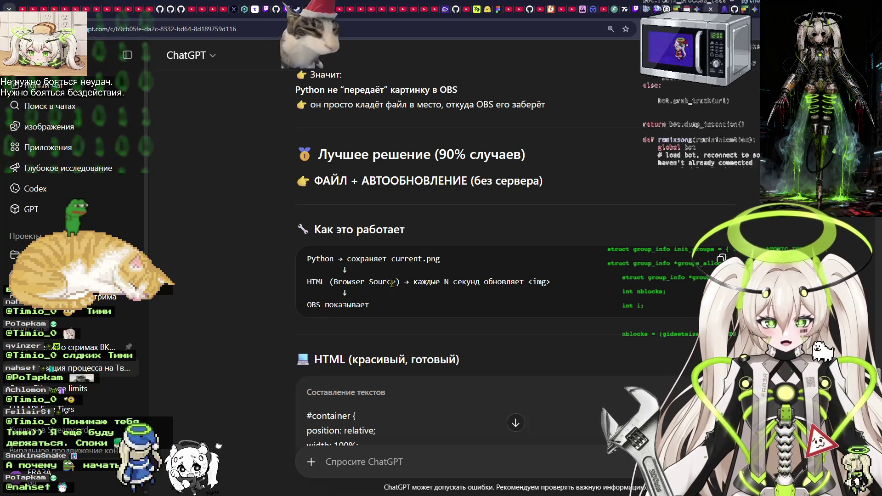
pyautogui.moveTo(397, 282); pyautogui.dragTo(551, 282)
pyautogui.scroll(-4, 404, 257)
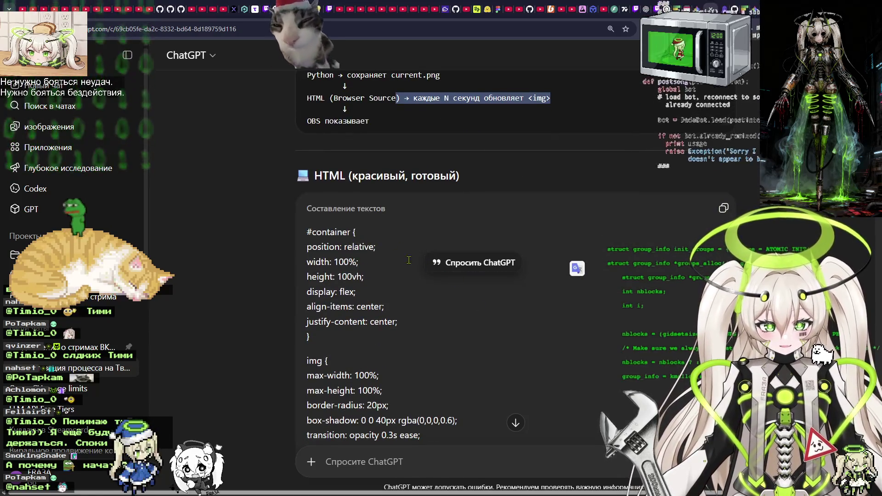
pyautogui.scroll(-13, 404, 257)
pyautogui.scroll(5, 409, 275)
pyautogui.scroll(-2, 411, 285)
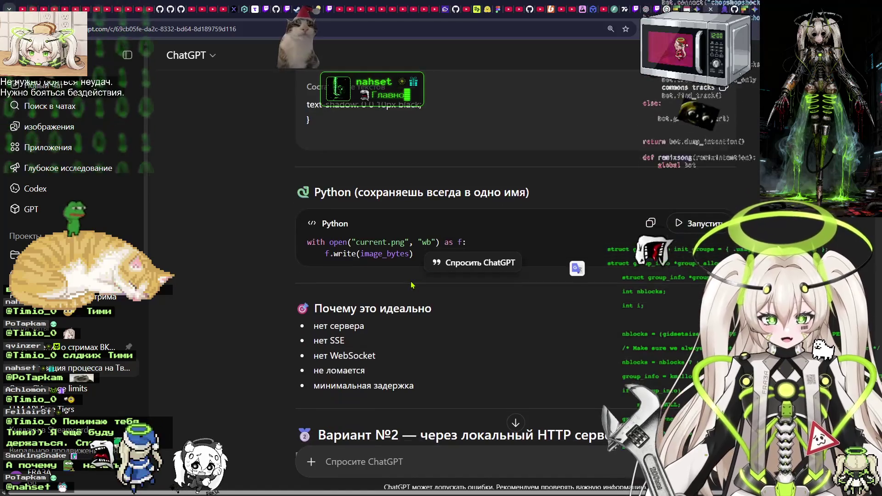
pyautogui.scroll(-3, 411, 285)
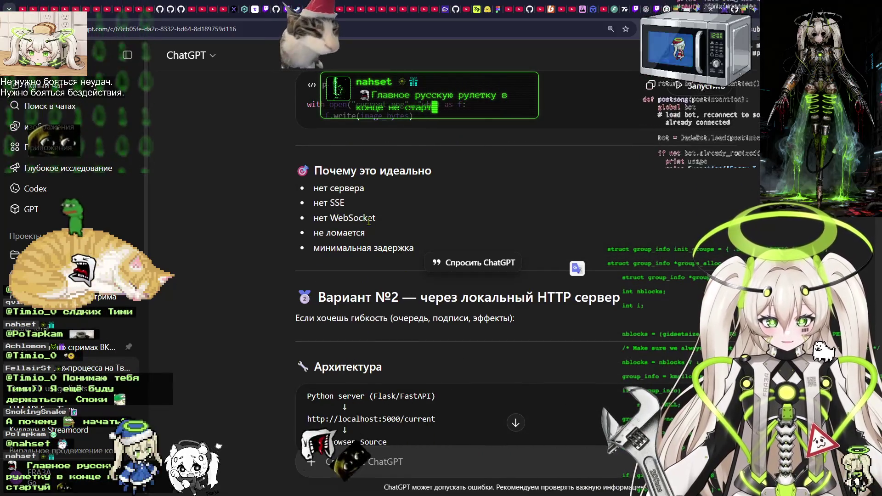
pyautogui.scroll(-2, 414, 276)
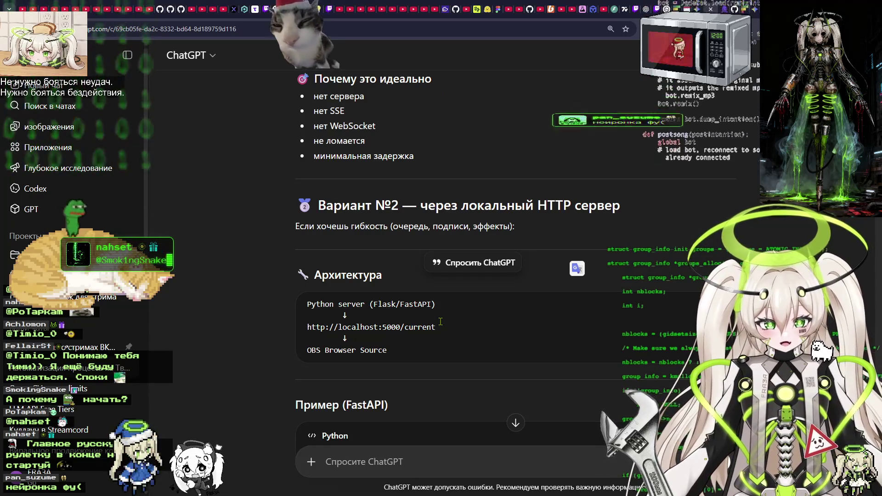
pyautogui.scroll(-1, 441, 322)
pyautogui.scroll(-2, 440, 322)
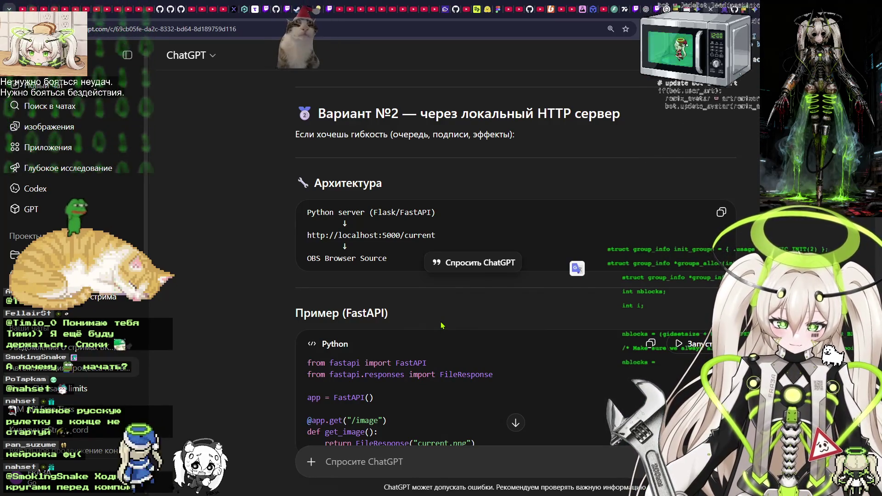
pyautogui.scroll(-4, 443, 326)
pyautogui.scroll(-5, 443, 326)
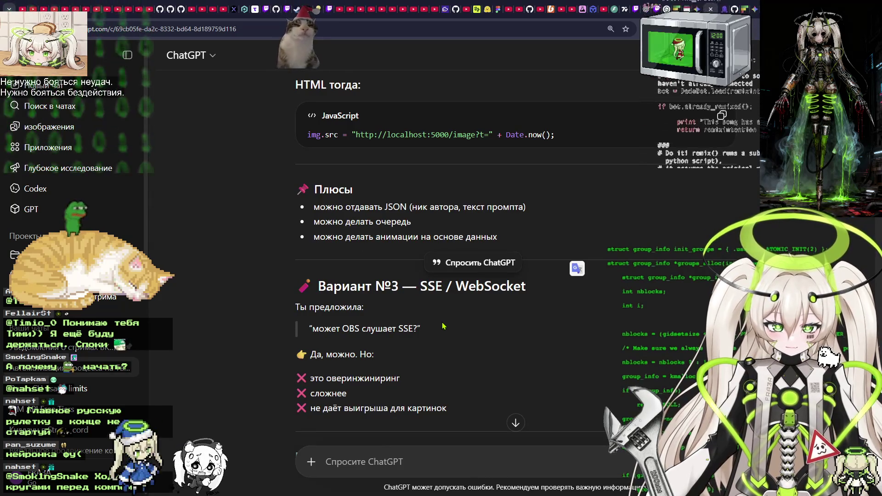
pyautogui.scroll(2, 443, 326)
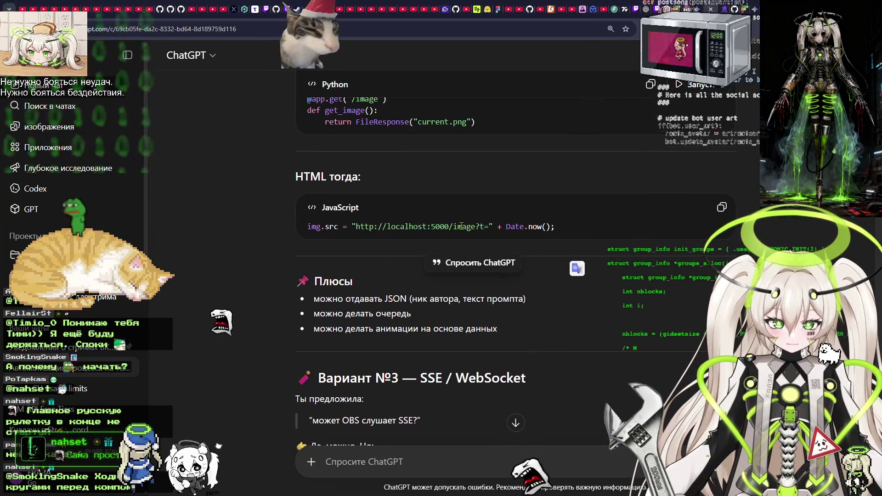
pyautogui.scroll(-3, 519, 224)
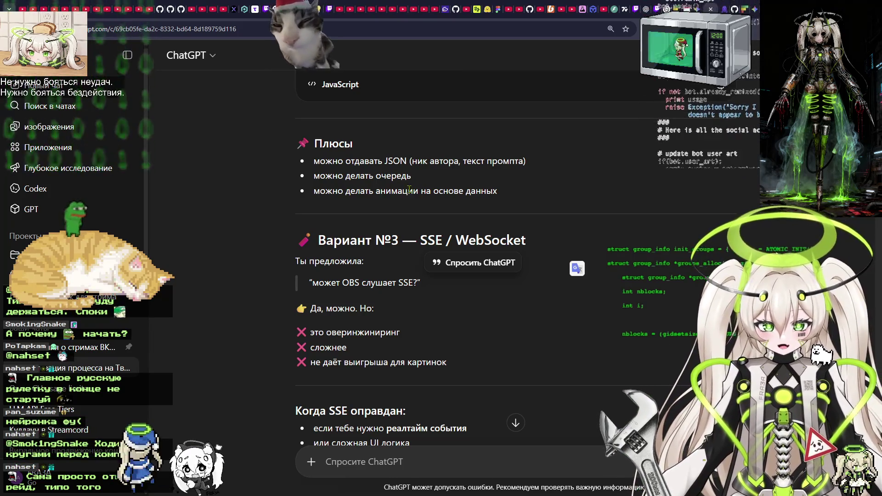
pyautogui.scroll(-2, 459, 203)
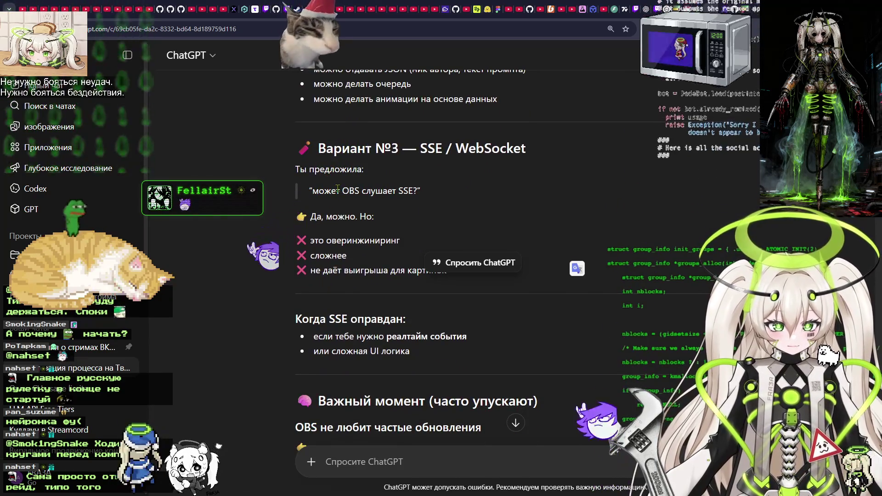
pyautogui.scroll(-2, 354, 251)
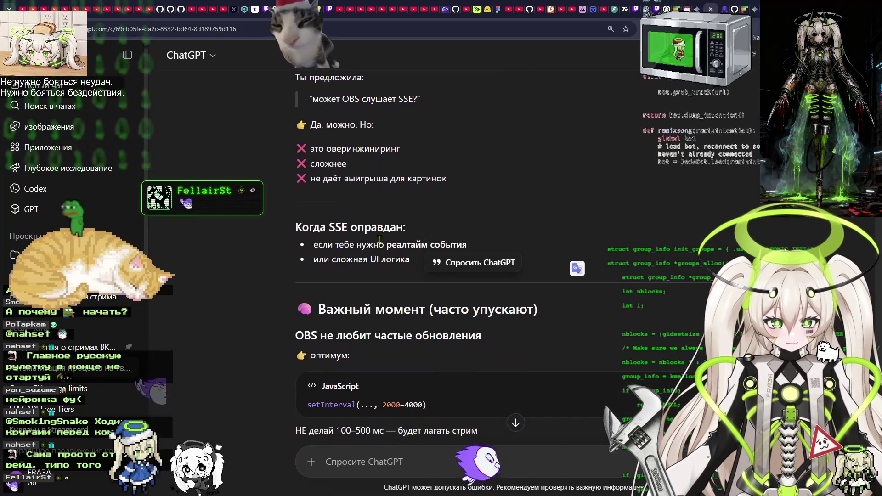
# Read the SSE drawbacks and the setInterval refresh code down to the summary and next-step suggestions.
pyautogui.moveTo(358, 150)
pyautogui.mouseDown()
pyautogui.moveTo(328, 166)
pyautogui.moveTo(434, 183)
pyautogui.mouseUp()
pyautogui.click(434, 183)
pyautogui.scroll(-2, 418, 195)
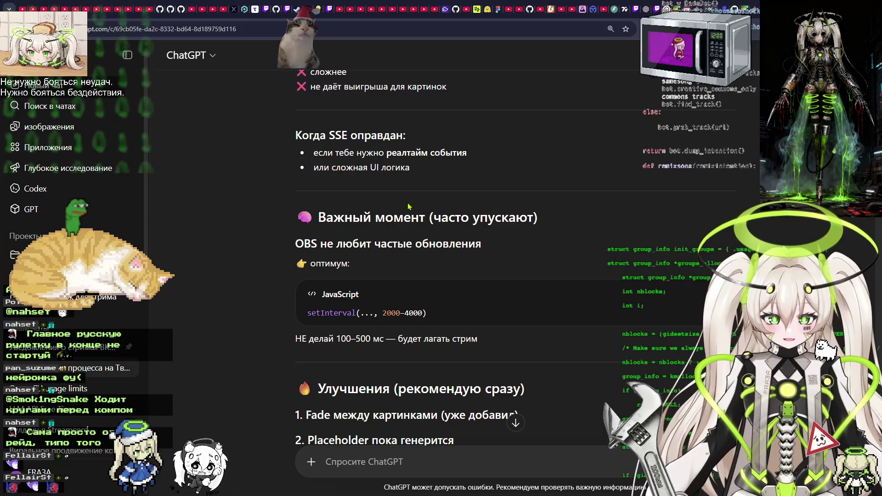
pyautogui.scroll(-2, 409, 207)
pyautogui.scroll(-1, 410, 207)
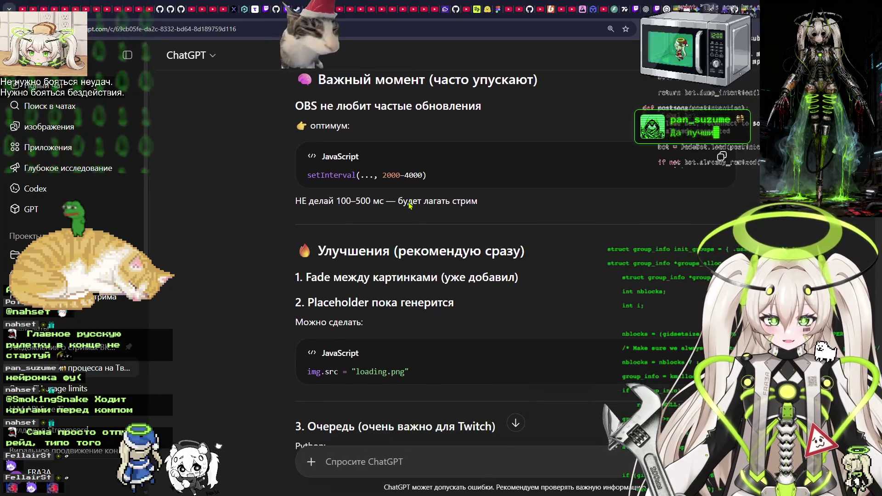
pyautogui.moveTo(325, 175); pyautogui.dragTo(459, 179)
pyautogui.click(465, 179)
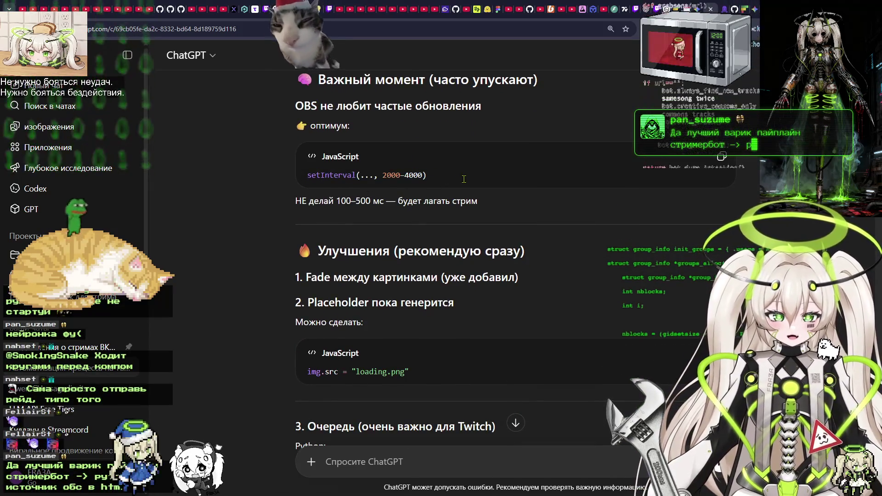
pyautogui.scroll(-3, 464, 179)
pyautogui.scroll(-2, 465, 184)
pyautogui.scroll(2, 465, 183)
pyautogui.scroll(3, 465, 183)
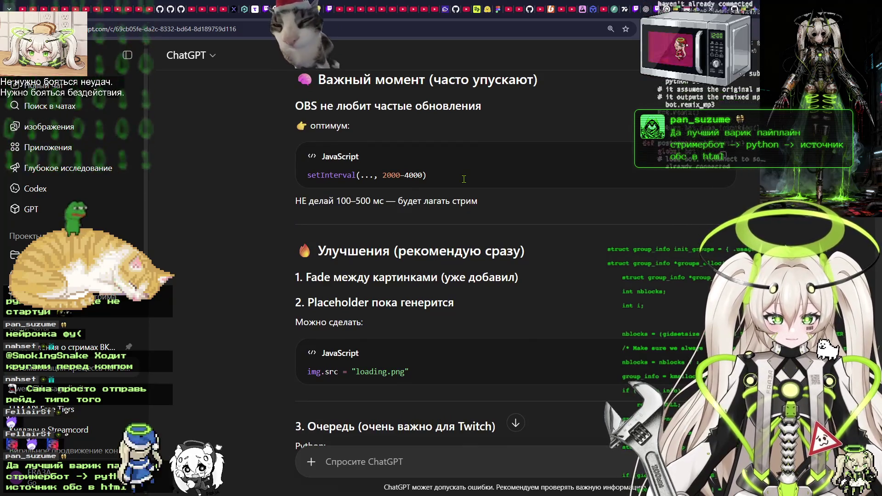
pyautogui.scroll(-3, 464, 179)
pyautogui.scroll(-5, 465, 182)
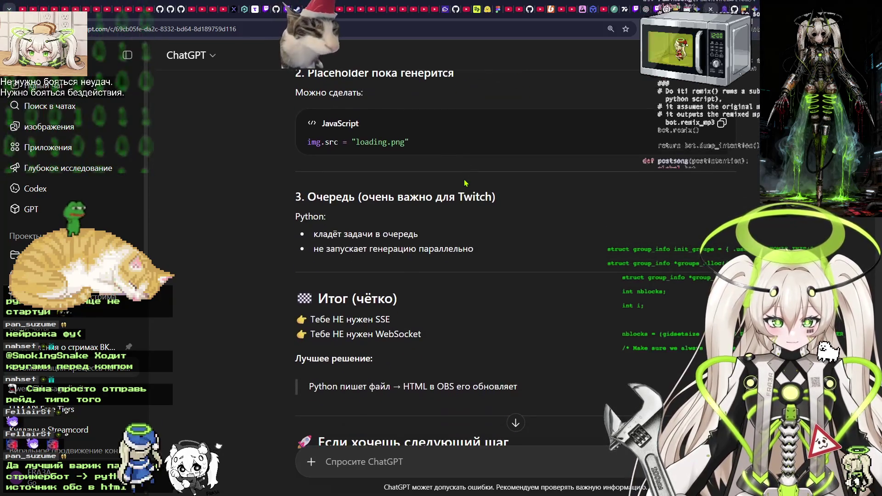
pyautogui.scroll(-2, 465, 183)
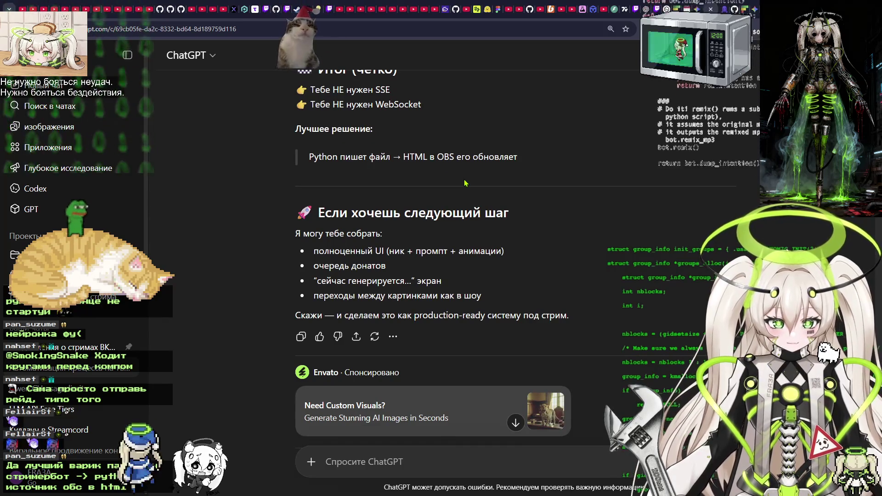
pyautogui.scroll(-3, 465, 183)
# Start the question 'так а что если мы из питон скрипта будем обновлять адрес browser source', dictating more.
pyautogui.write('так а что ес')
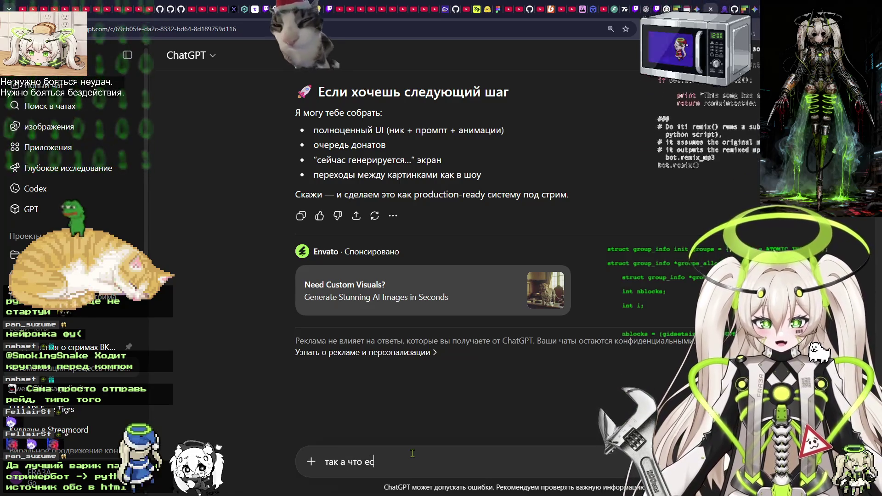
pyautogui.write('ли мы из п')
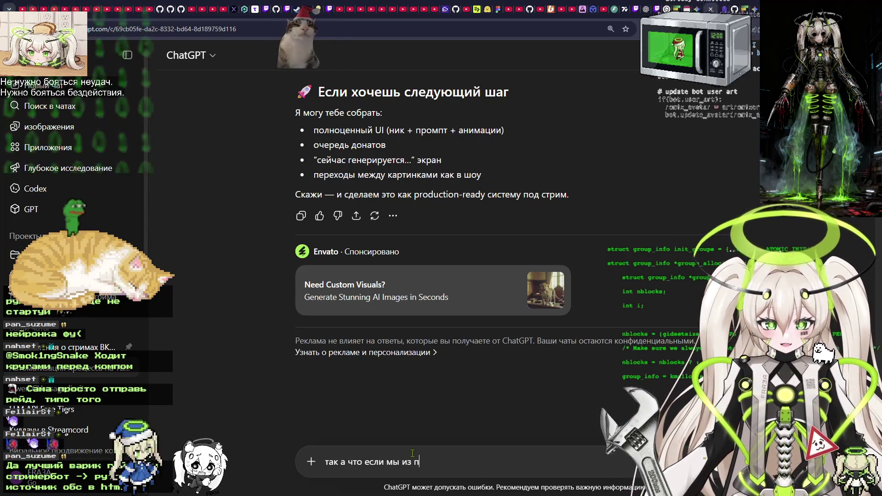
pyautogui.write('итон скрипта')
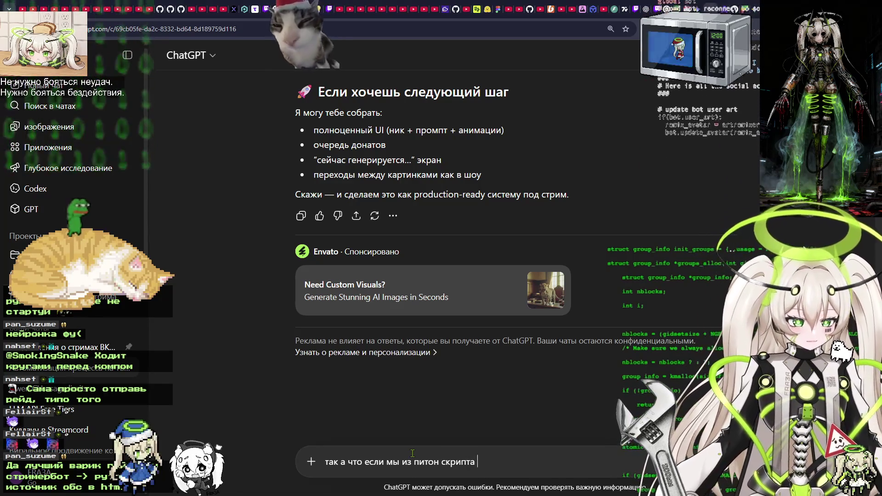
pyautogui.write('  будем')
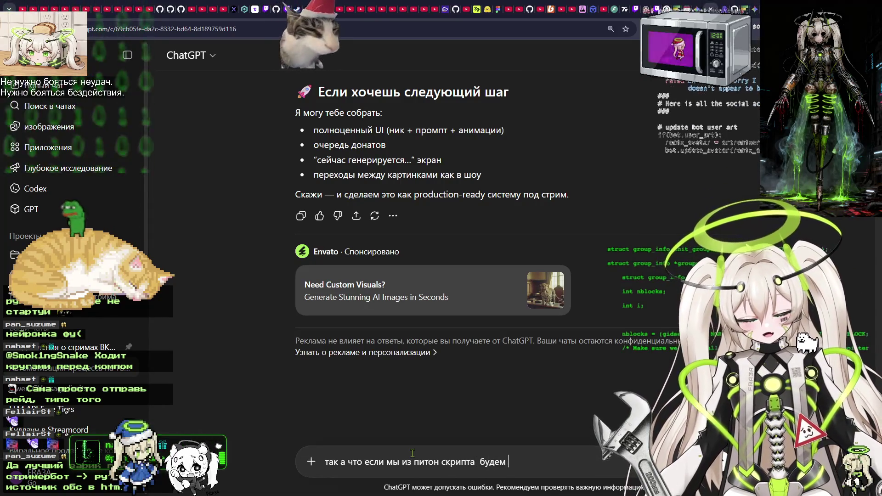
pyautogui.write(' обновлять адрес ')
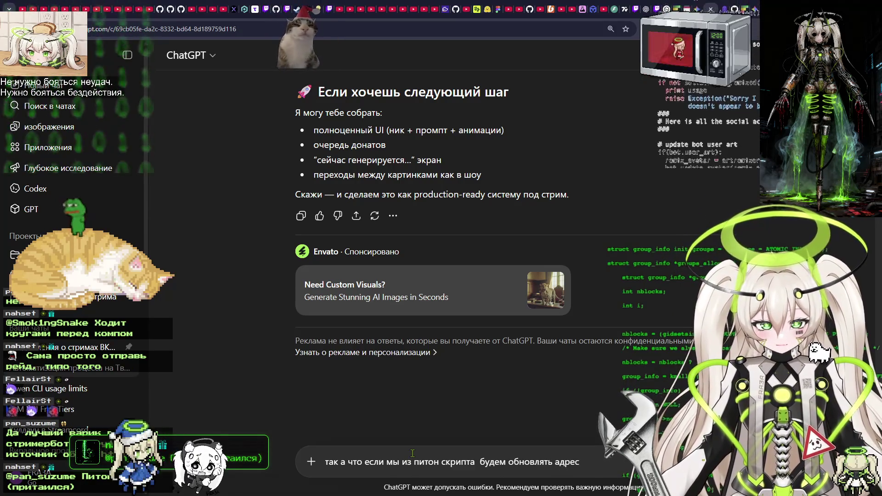
pyautogui.write('browser sou')
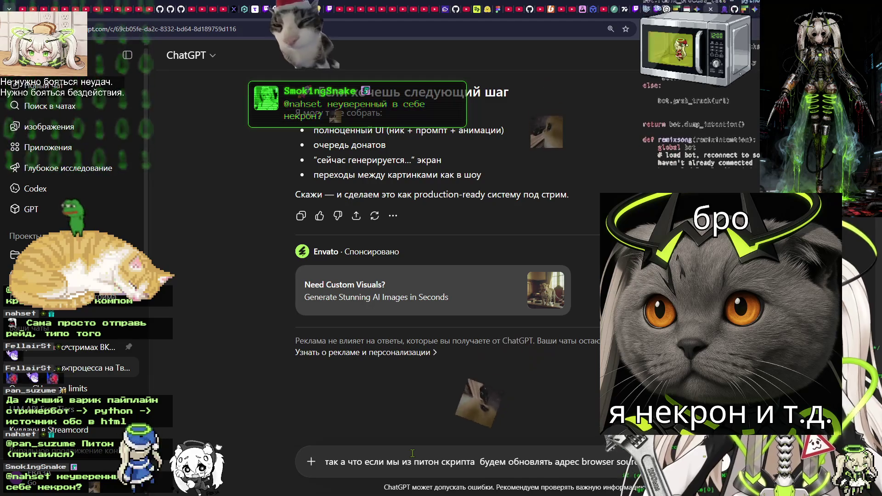
pyautogui.press('ctrl+super')
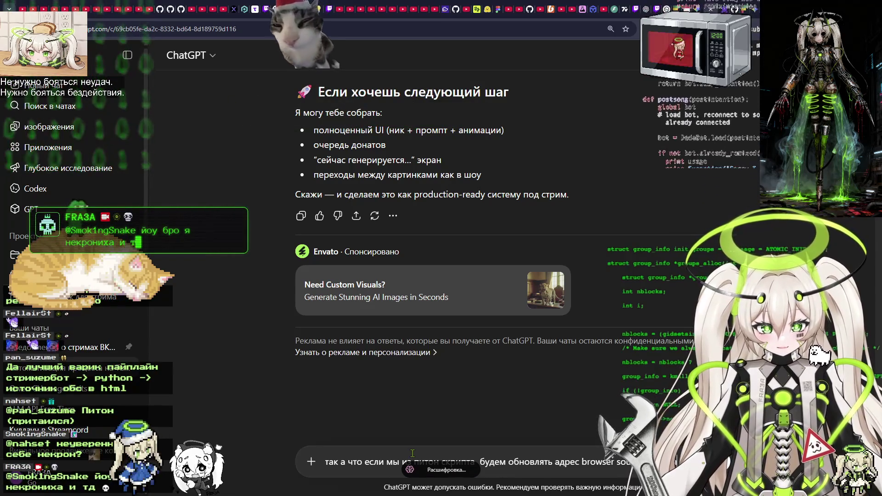
pyautogui.press('ctrl+super')
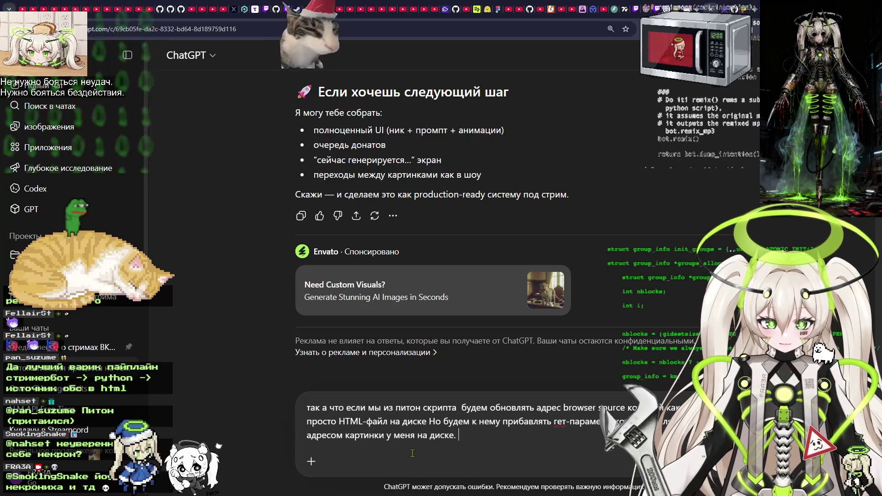
pyautogui.press('ctrl+super')
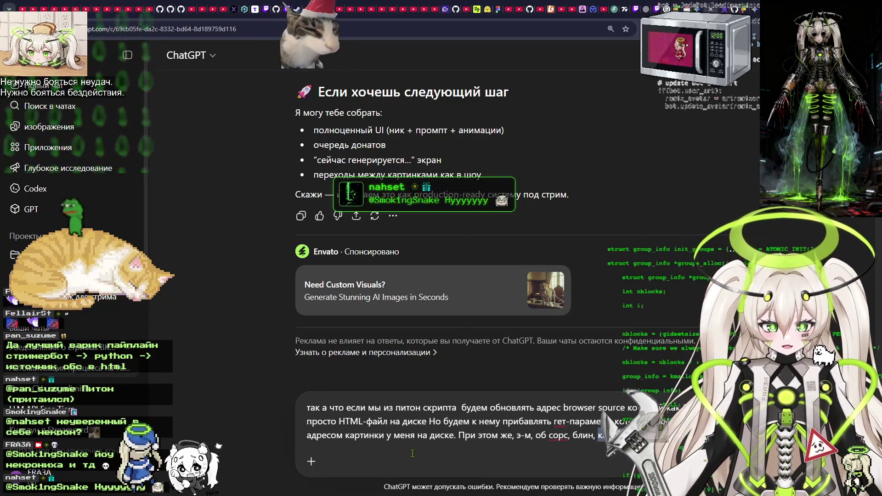
# Redictate the garbled ending about a GET parameter pointing to the image on disk and send it.
pyautogui.hotkey('ctrl', 'shift', 'Left')
pyautogui.hotkey('ctrl', 'shift', 'Left')
pyautogui.hotkey('ctrl', 'shift', 'Left')
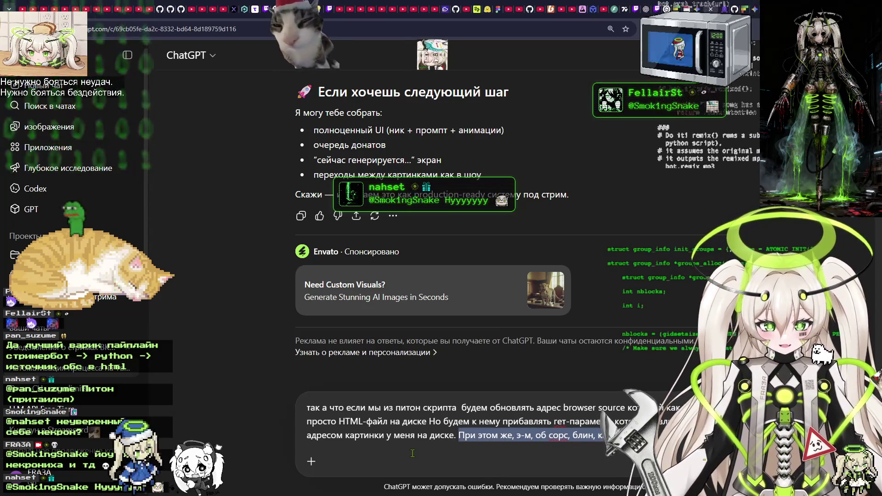
pyautogui.press('BackSpace')
pyautogui.hotkey('ctrl', 'shift', 'd')
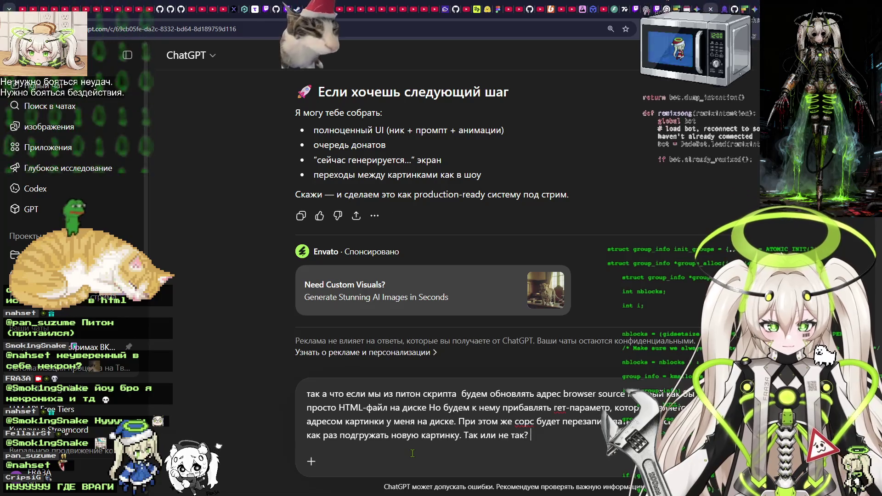
pyautogui.press('Return')
pyautogui.hotkey('ctrl', 'Tab')
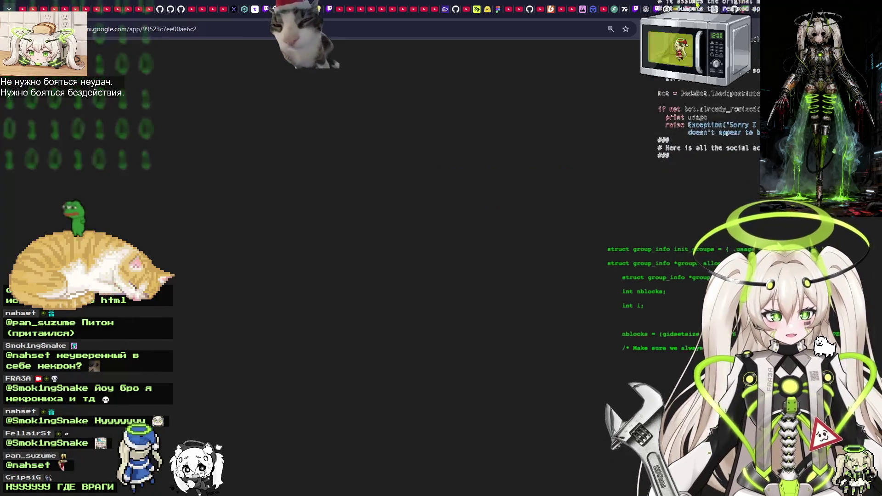
# Scroll Gemini's answer to the pipeline paragraph, highlighting the Python script step.
pyautogui.scroll(-5, 551, 276)
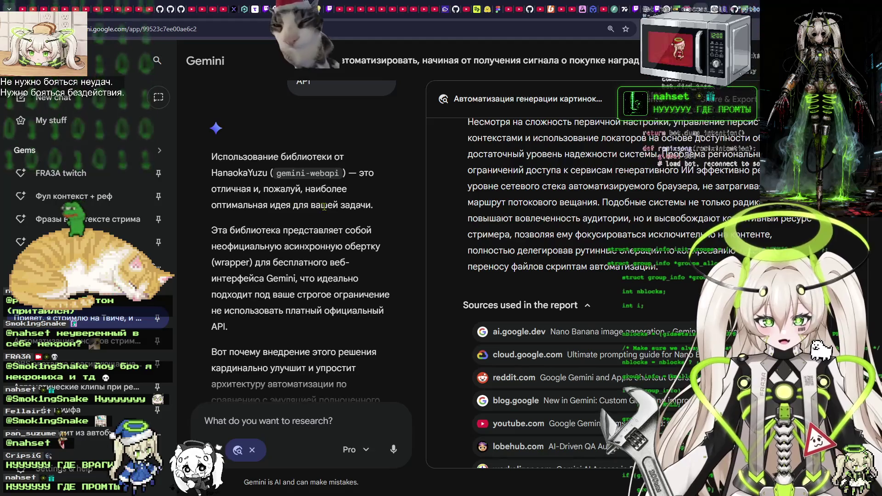
pyautogui.scroll(-1, 264, 195)
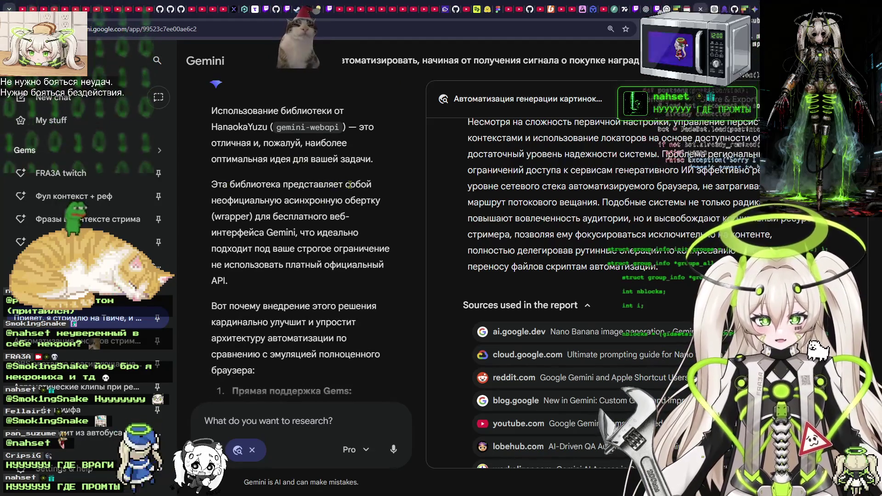
pyautogui.scroll(-1, 322, 177)
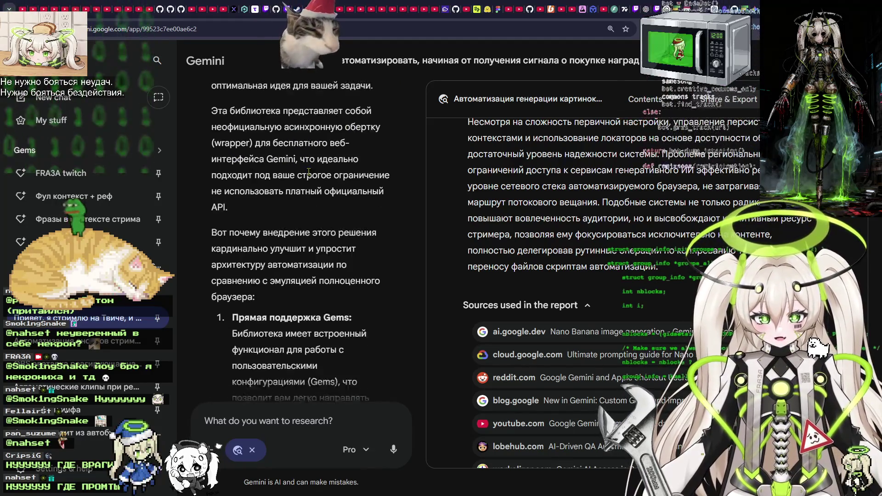
pyautogui.scroll(-4, 308, 171)
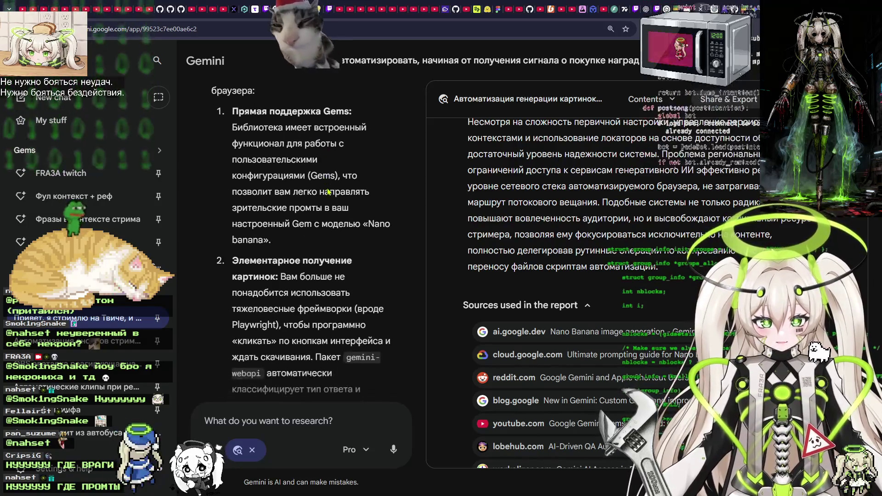
pyautogui.scroll(-10, 328, 192)
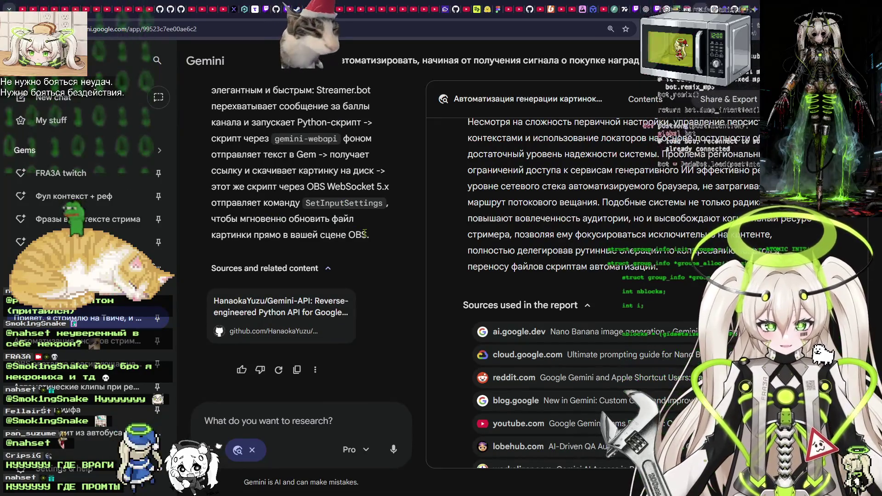
pyautogui.scroll(2, 364, 234)
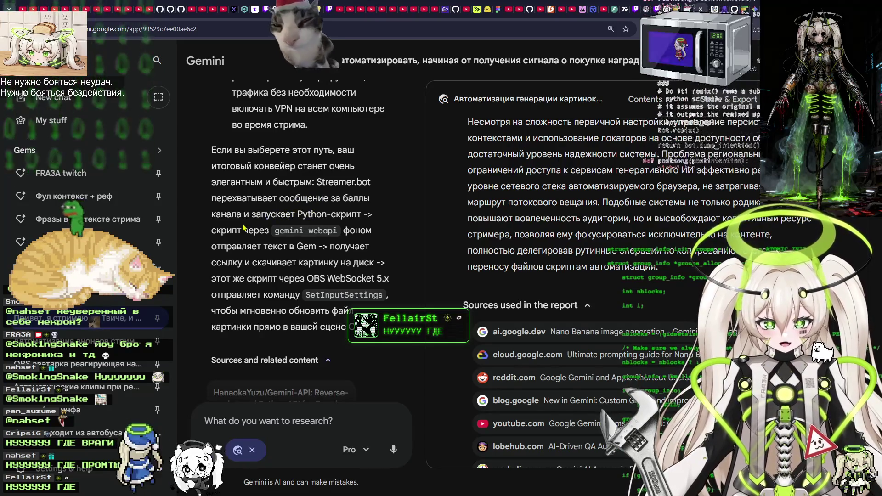
pyautogui.moveTo(232, 230); pyautogui.dragTo(371, 232)
pyautogui.moveTo(268, 246); pyautogui.dragTo(330, 246)
# Highlight the SetInputSettings command and the instant file-update note in the OBS WebSocket pipeline.
pyautogui.scroll(-1, 272, 265)
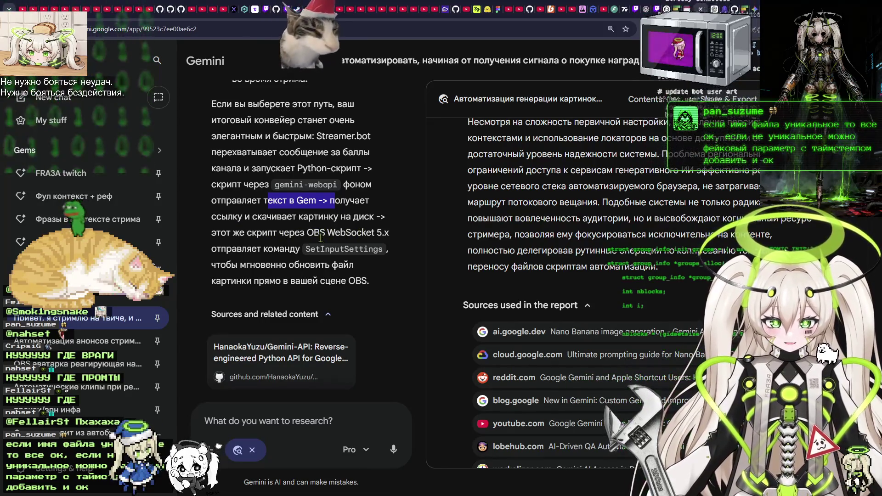
pyautogui.moveTo(306, 248); pyautogui.dragTo(375, 249)
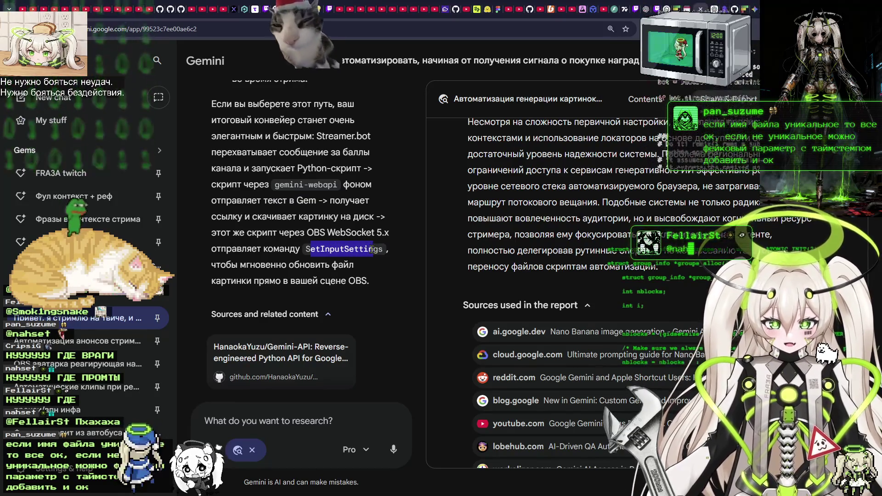
pyautogui.moveTo(266, 266); pyautogui.dragTo(322, 267)
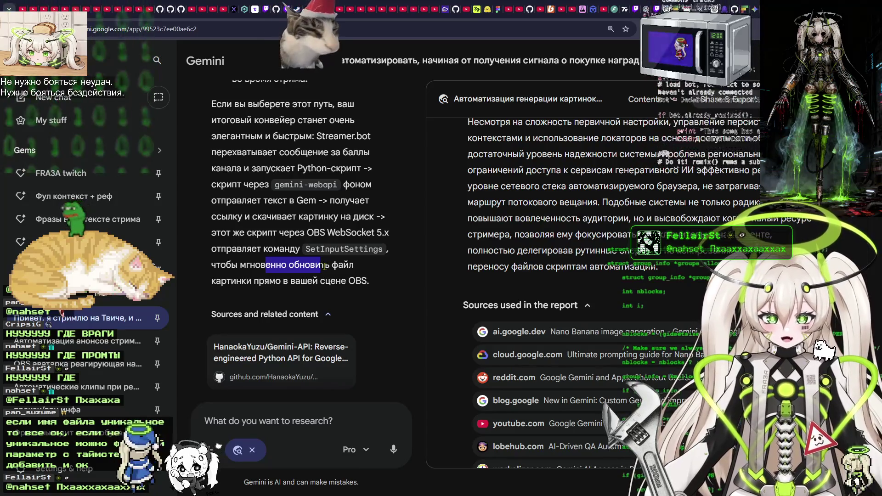
pyautogui.scroll(-1, 324, 266)
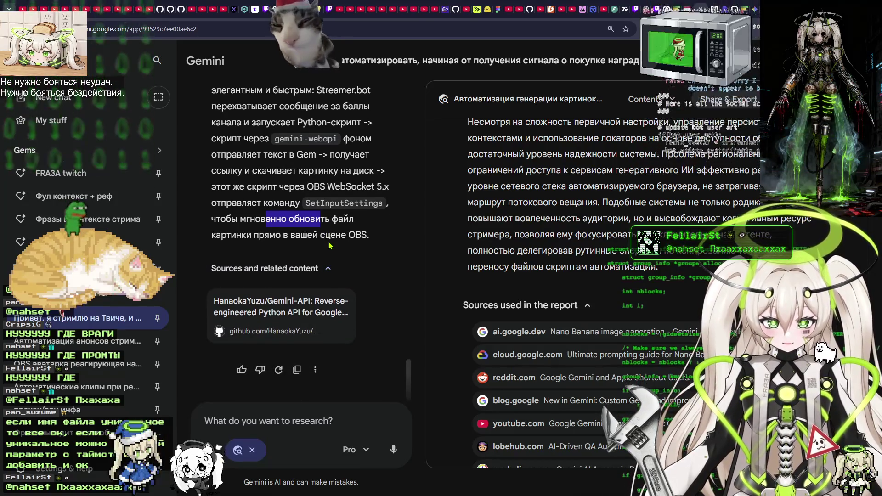
pyautogui.click(269, 421)
# Dictate a Gemini question proposing a separate OBS browser source with a local HTML file, fixing 'ОБС.' to 'ОБС и'.
pyautogui.press('super+h')
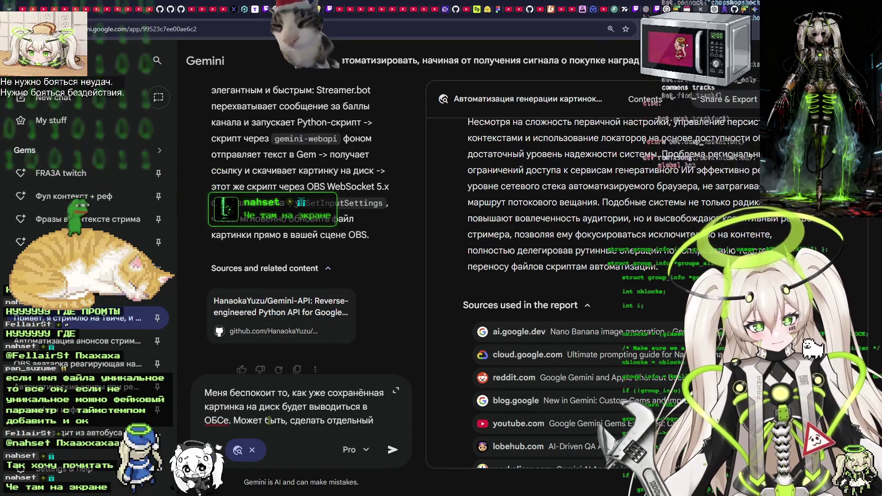
pyautogui.press('ctrl+super')
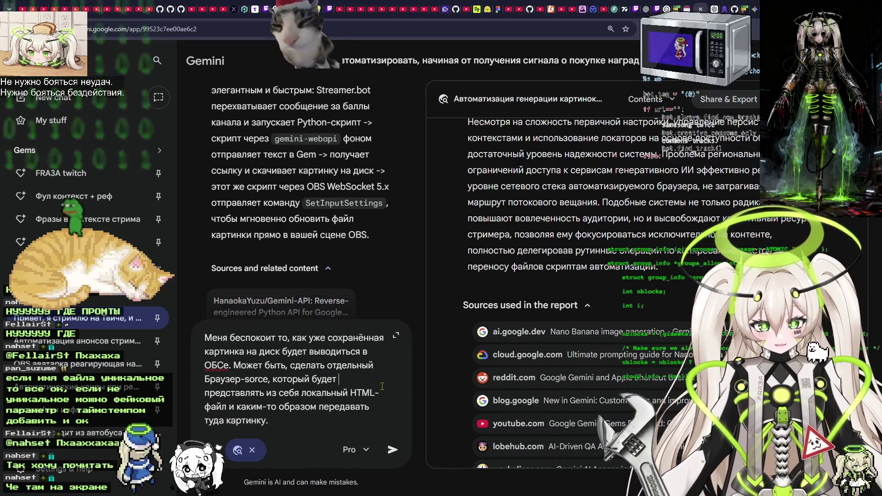
pyautogui.press('ctrl+super')
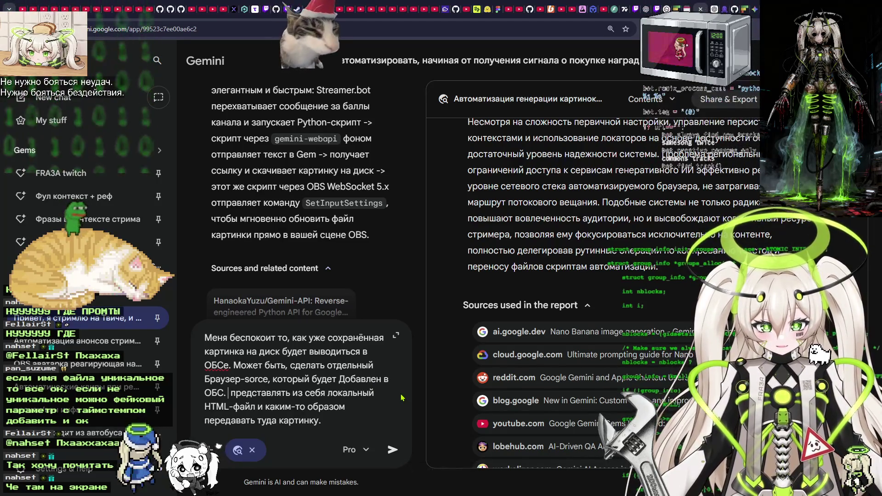
pyautogui.press('BackSpace')
pyautogui.write('и')
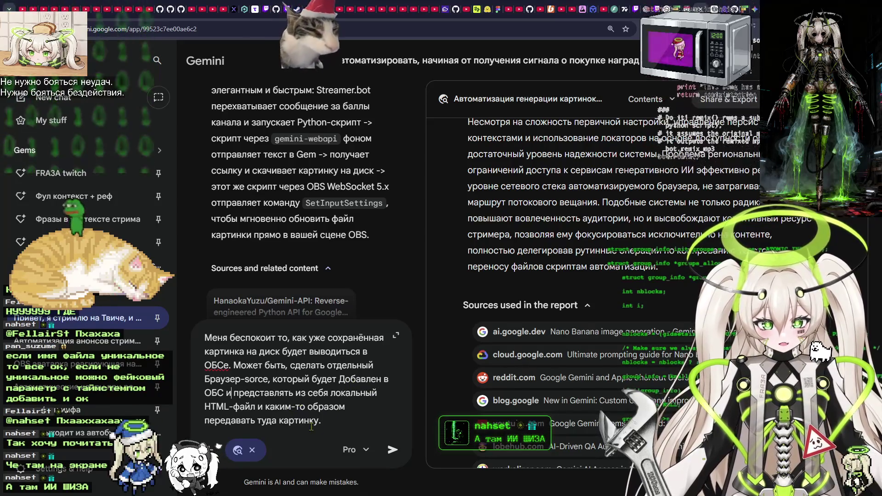
# Submit the browser-source and local HTML question to Gemini, then return to the ChatGPT conversation.
pyautogui.click(396, 451)
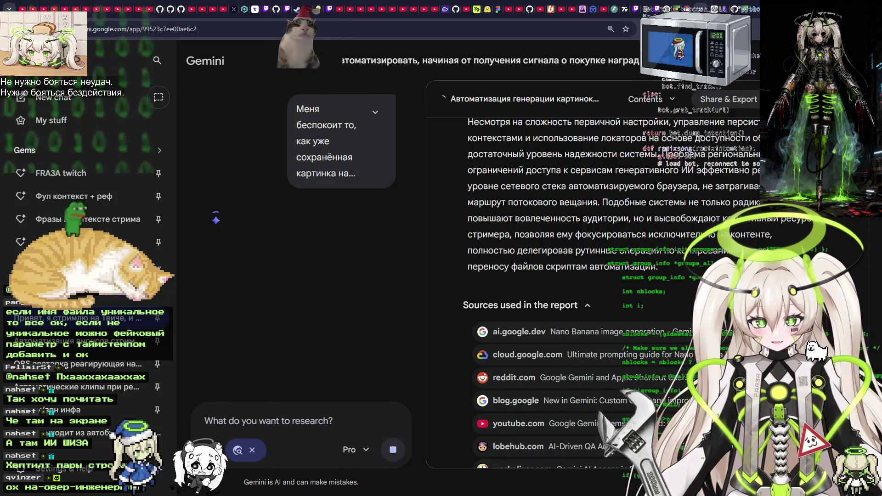
pyautogui.click(715, 7)
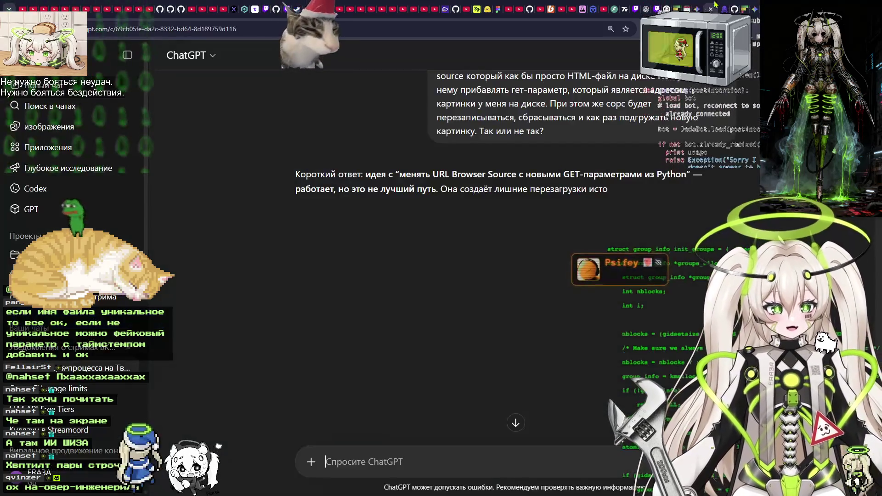
# Scroll to ChatGPT's reply: changing the Browser Source URL forces a full reload and visible delay.
pyautogui.scroll(-2, 421, 248)
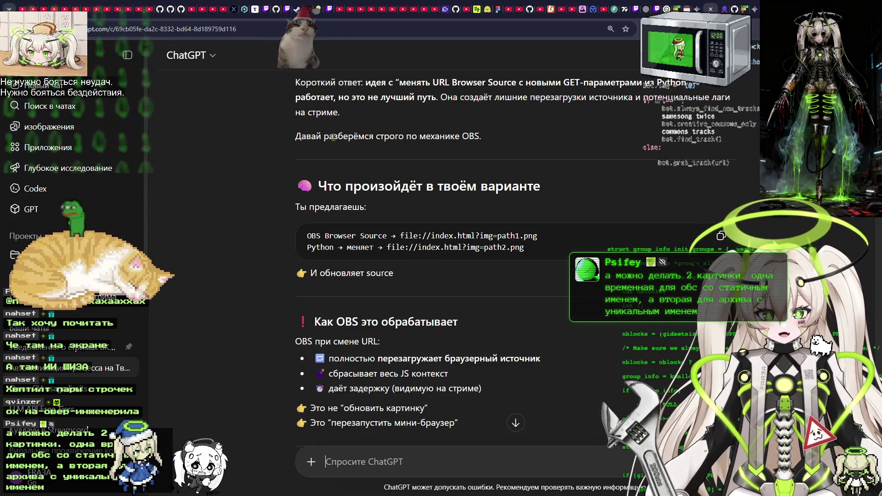
pyautogui.moveTo(321, 136); pyautogui.dragTo(440, 137)
pyautogui.click(440, 136)
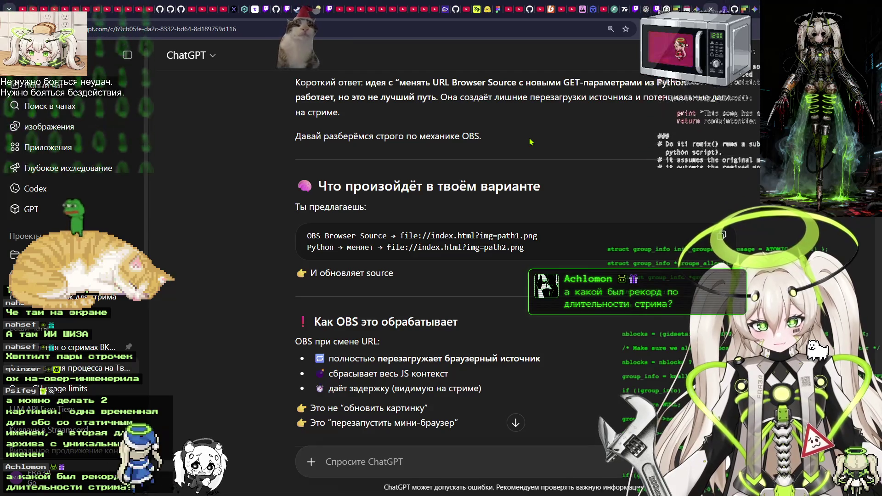
pyautogui.scroll(-3, 415, 143)
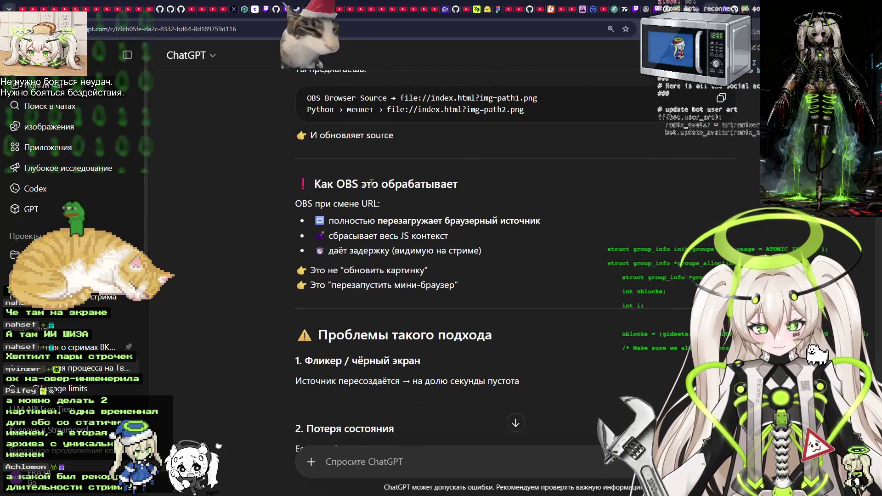
pyautogui.scroll(1, 405, 168)
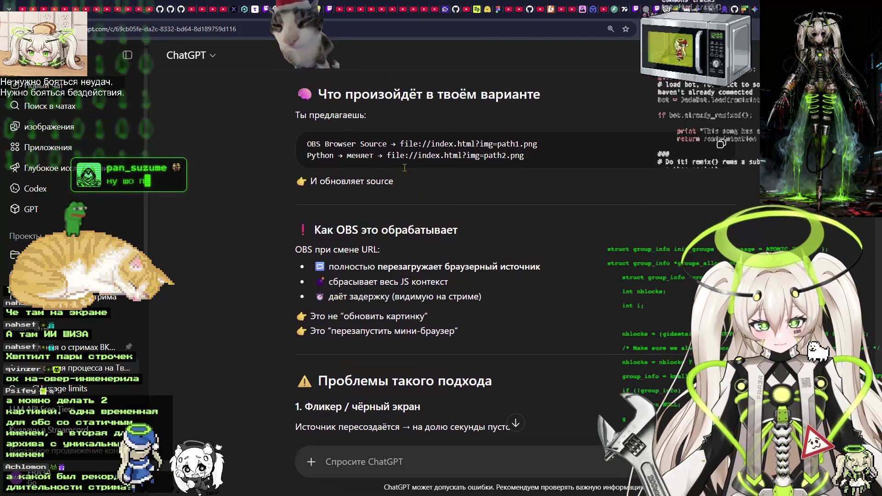
pyautogui.scroll(-1, 533, 166)
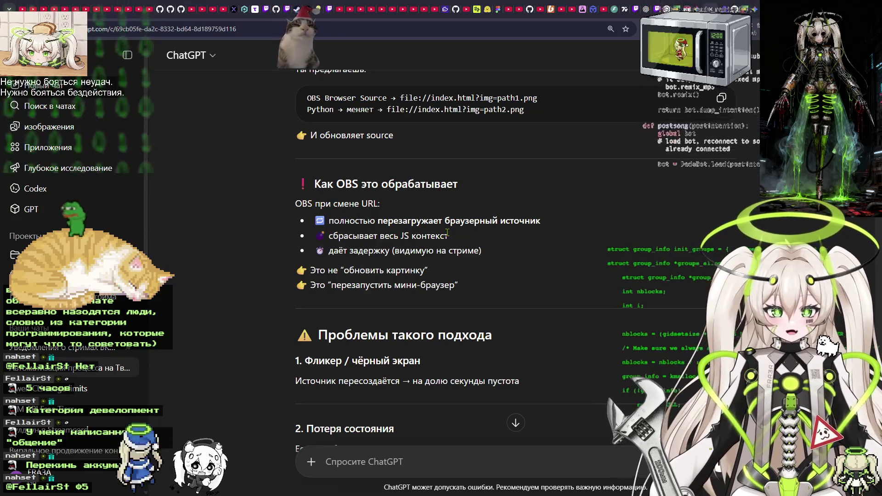
pyautogui.scroll(-5, 317, 205)
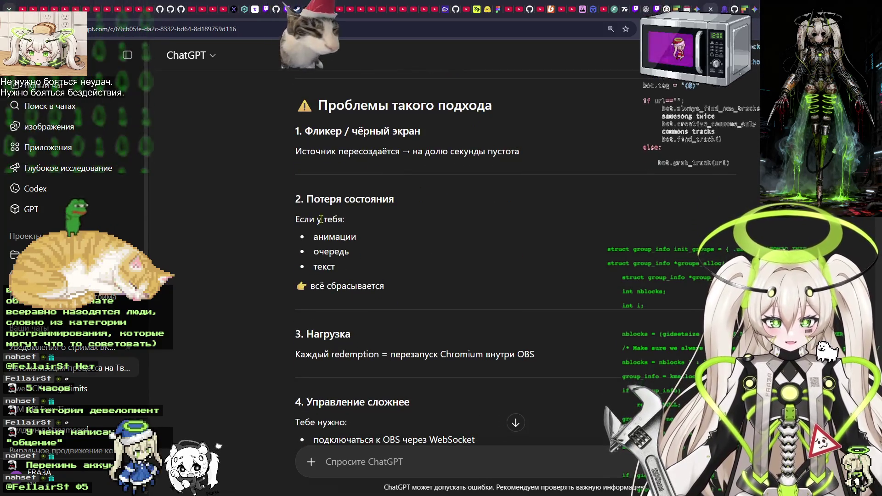
pyautogui.scroll(-1, 346, 247)
pyautogui.scroll(-3, 339, 245)
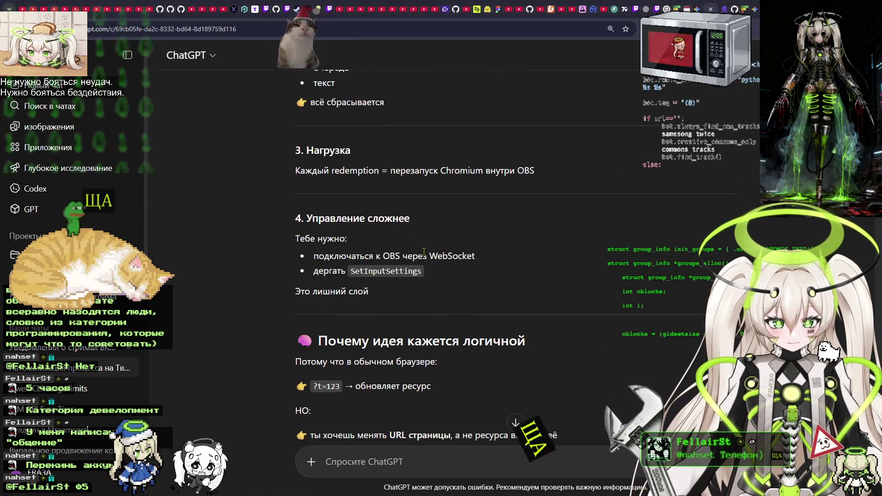
pyautogui.scroll(-1, 391, 258)
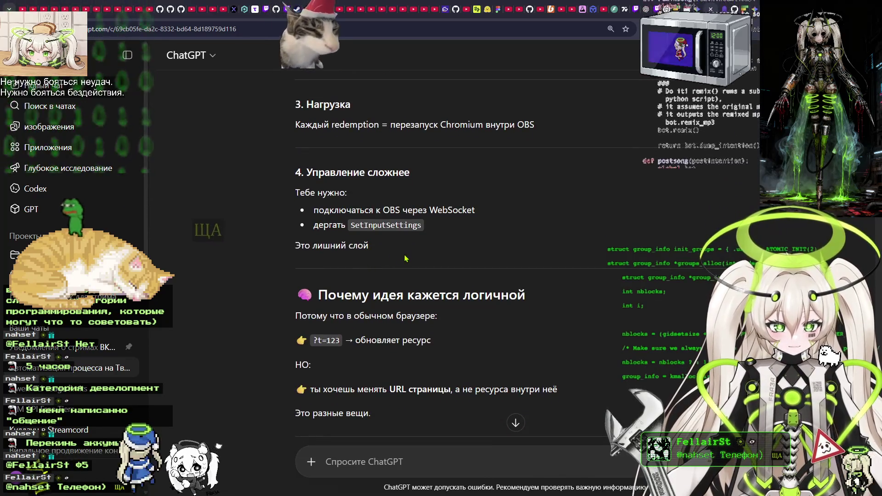
pyautogui.scroll(-1, 366, 231)
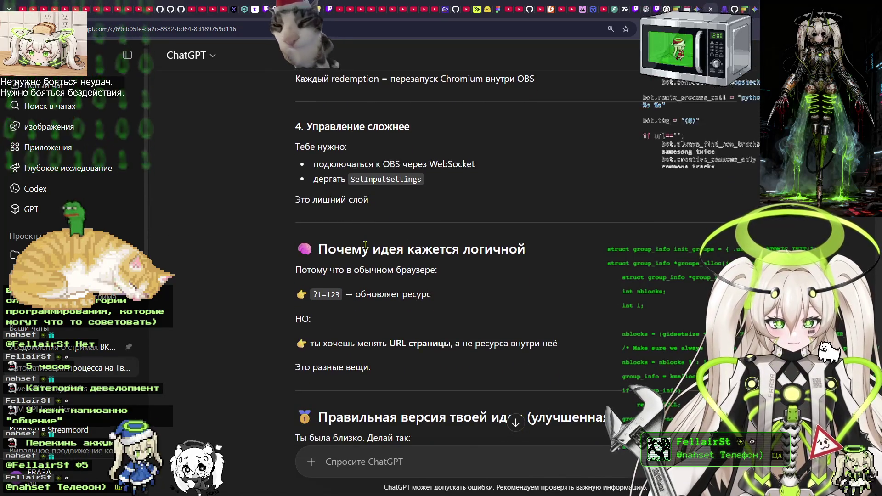
pyautogui.scroll(-1, 329, 224)
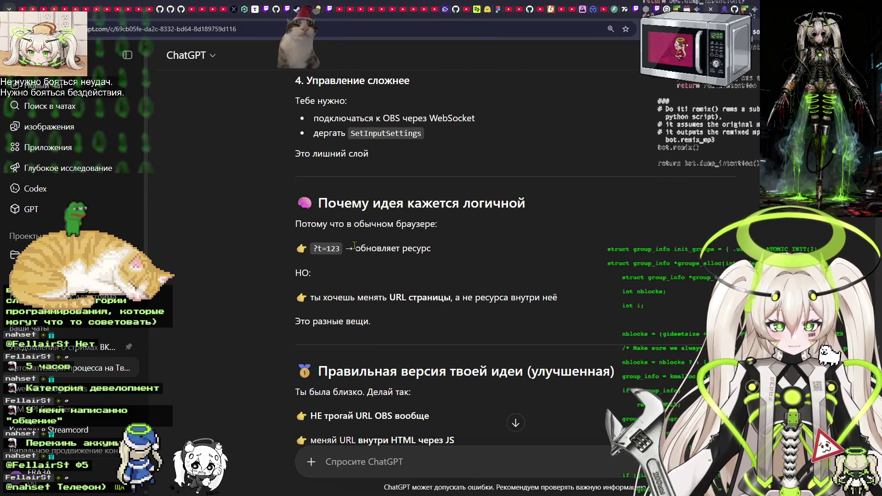
pyautogui.scroll(-2, 353, 244)
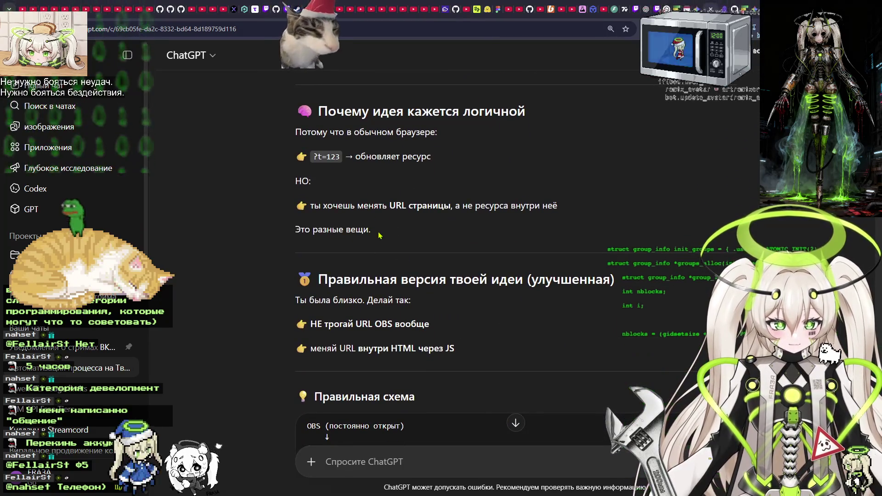
pyautogui.scroll(-1, 409, 238)
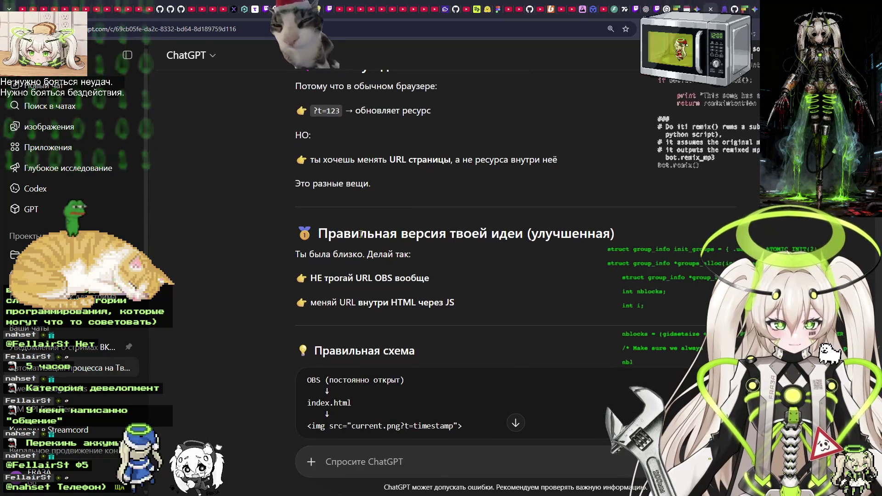
pyautogui.scroll(-1, 388, 231)
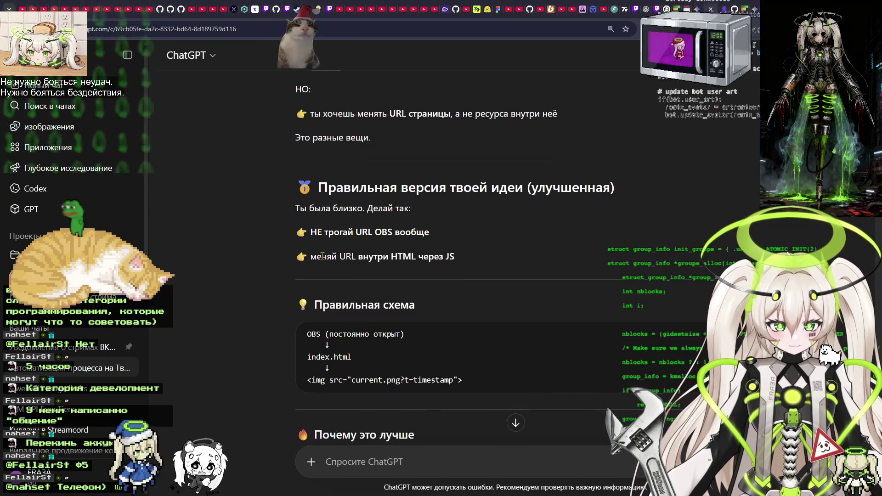
pyautogui.scroll(-1, 458, 263)
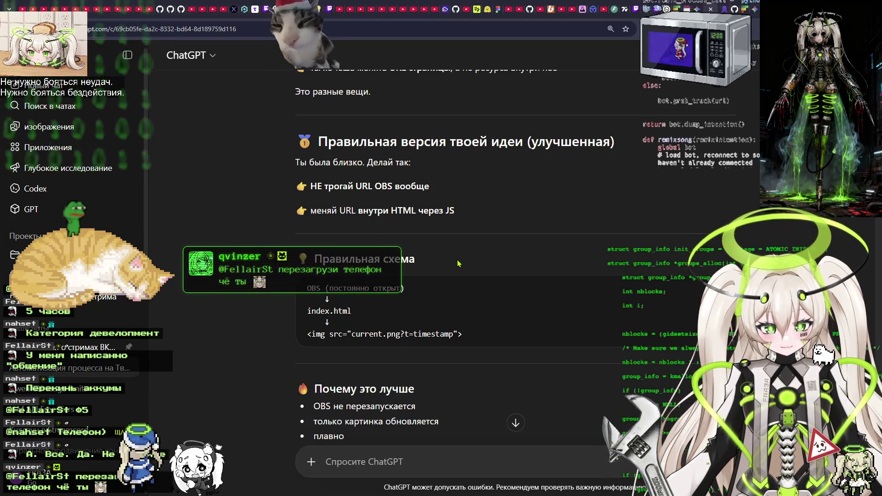
pyautogui.scroll(-3, 458, 262)
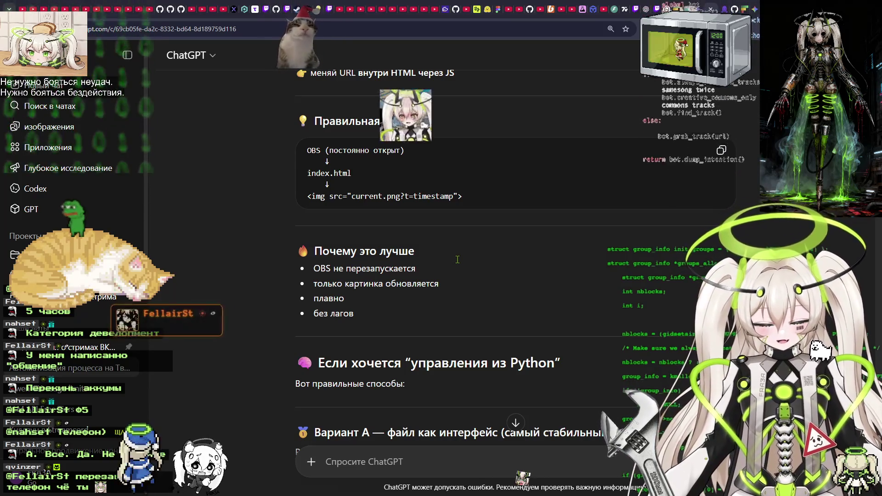
pyautogui.scroll(-2, 458, 260)
pyautogui.scroll(-2, 458, 260)
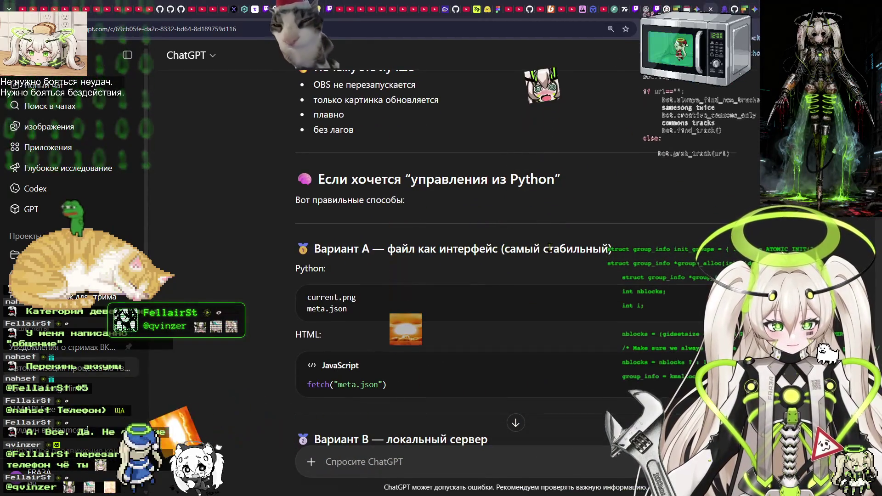
pyautogui.scroll(-2, 456, 243)
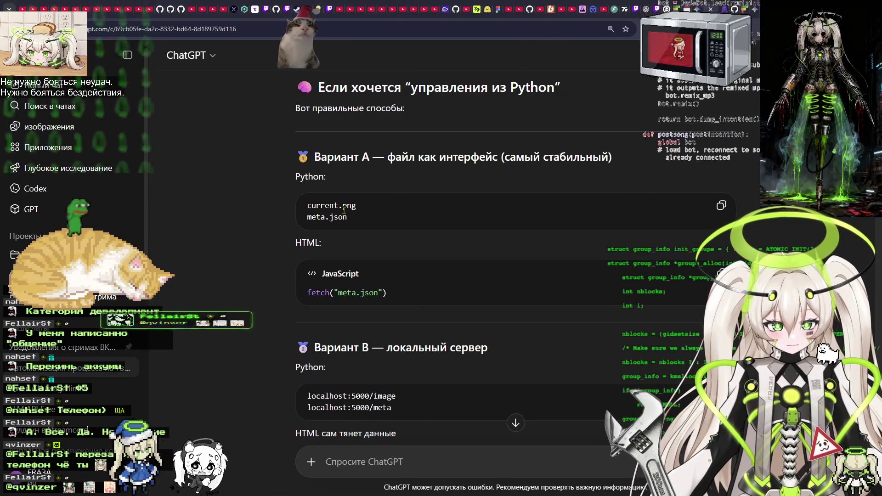
pyautogui.scroll(-1, 350, 212)
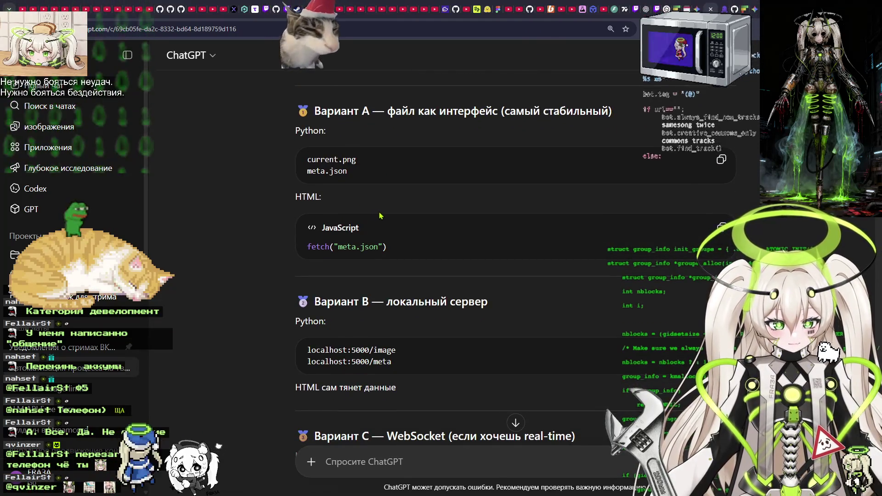
pyautogui.scroll(-2, 363, 214)
pyautogui.scroll(-1, 381, 215)
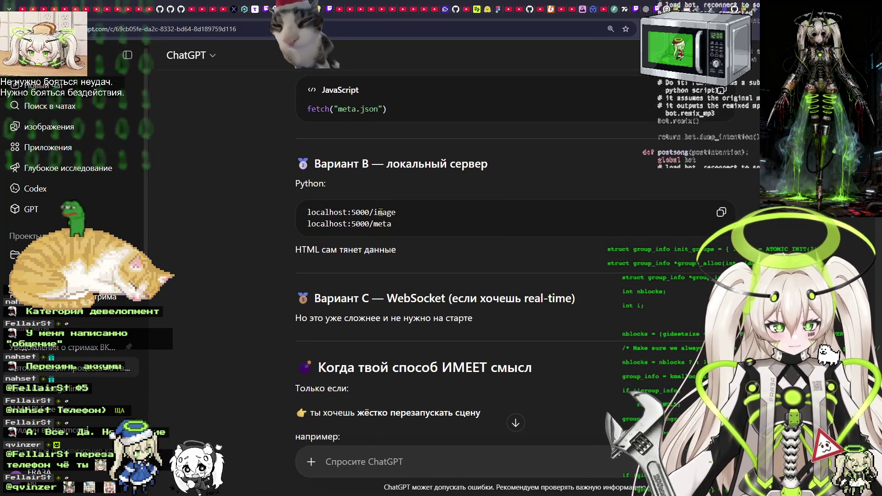
pyautogui.scroll(-1, 410, 214)
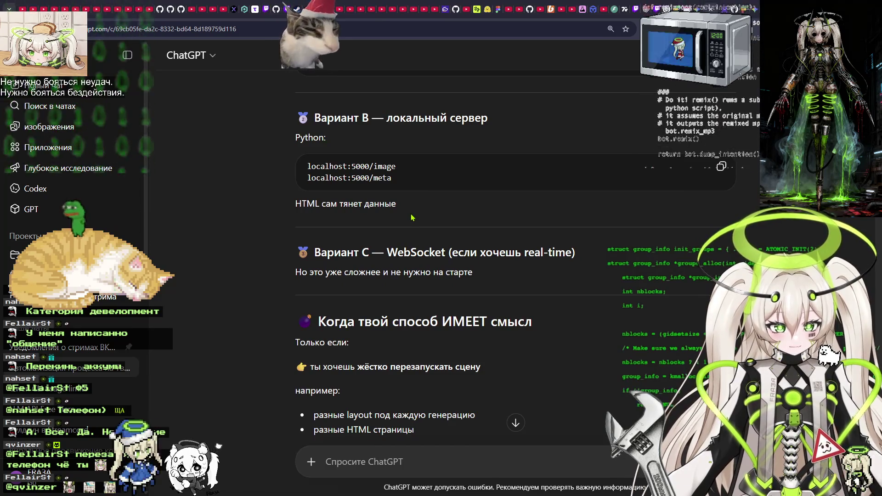
pyautogui.scroll(6, 412, 217)
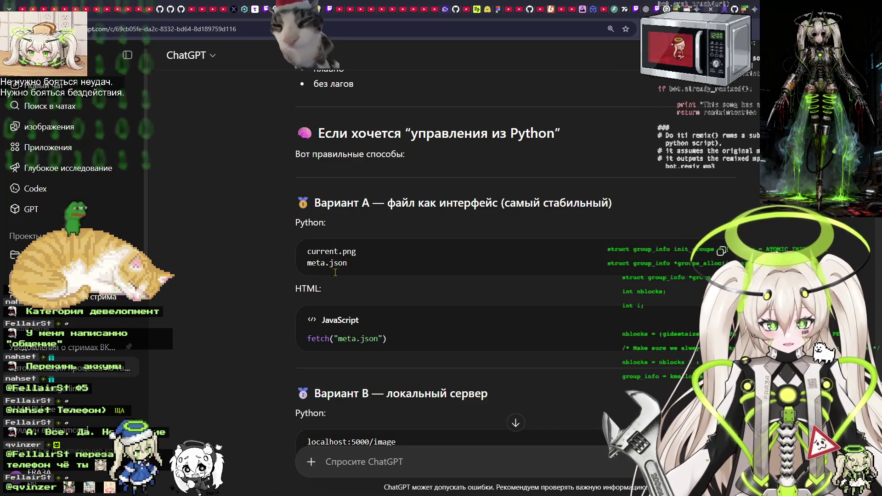
pyautogui.press('ctrl+super')
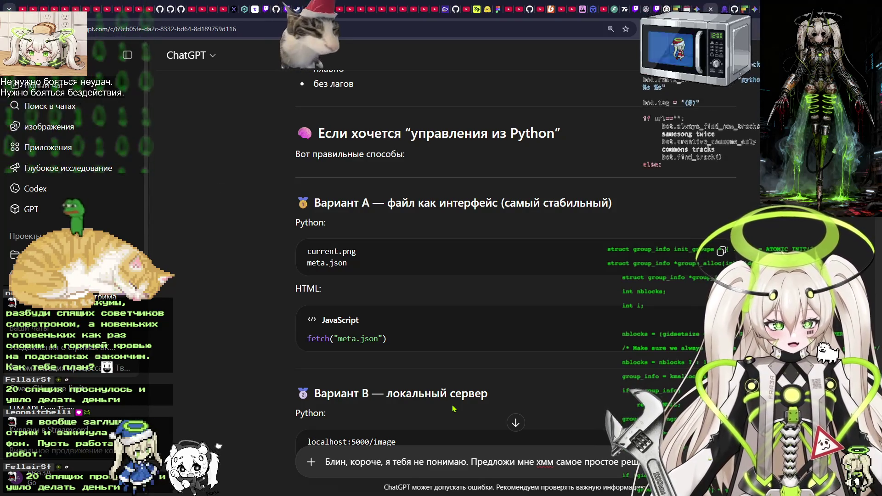
# Dictate and send the question on how best to show uniquely named images in OBS.
pyautogui.press('ctrl+super')
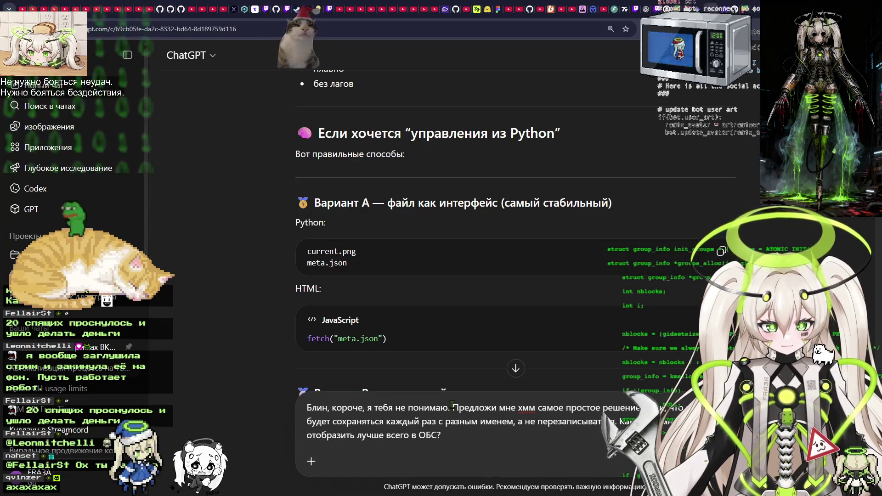
pyautogui.press('Return')
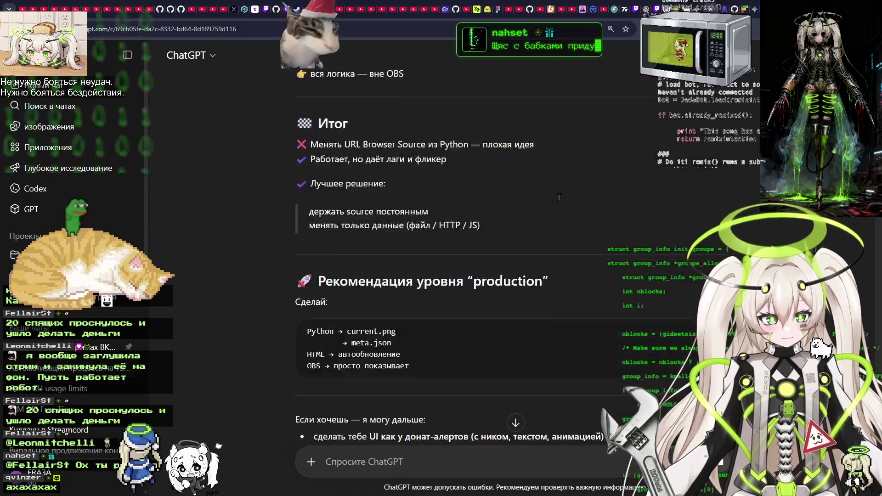
pyautogui.click(593, 9)
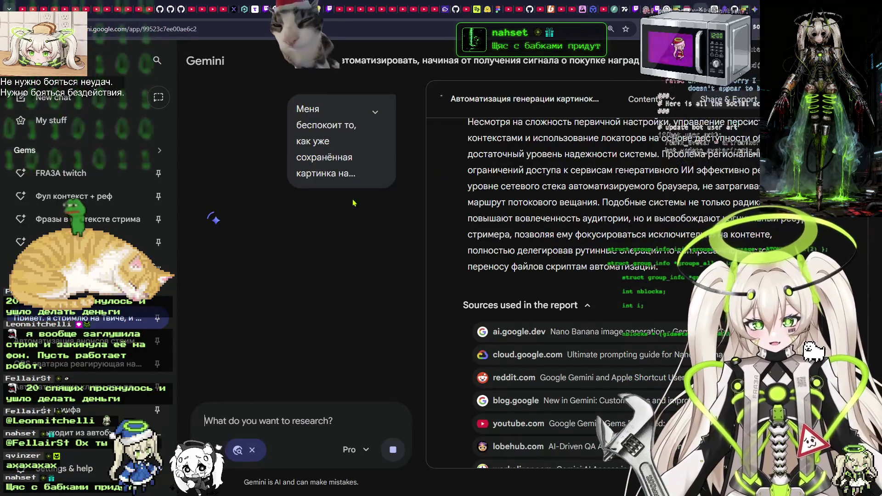
pyautogui.scroll(-1, 348, 200)
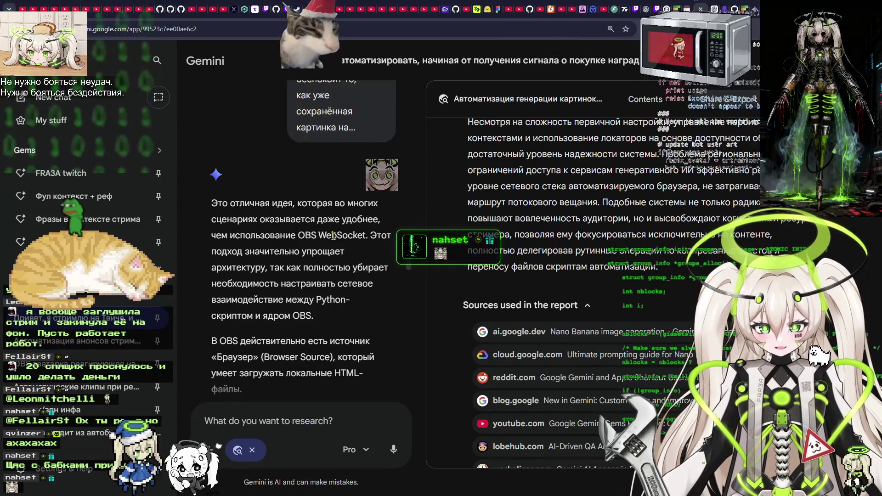
pyautogui.moveTo(301, 236); pyautogui.dragTo(364, 236)
pyautogui.moveTo(255, 252); pyautogui.dragTo(324, 251)
pyautogui.scroll(4, 335, 269)
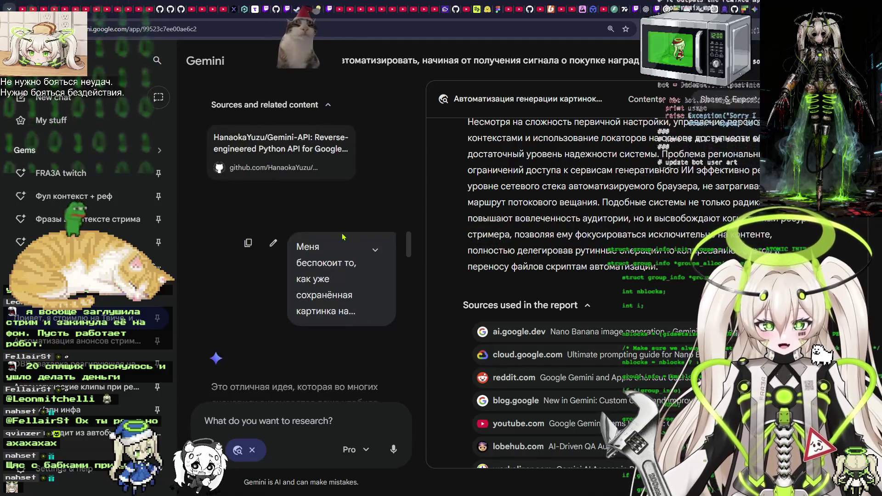
pyautogui.click(375, 251)
pyautogui.scroll(-2, 330, 263)
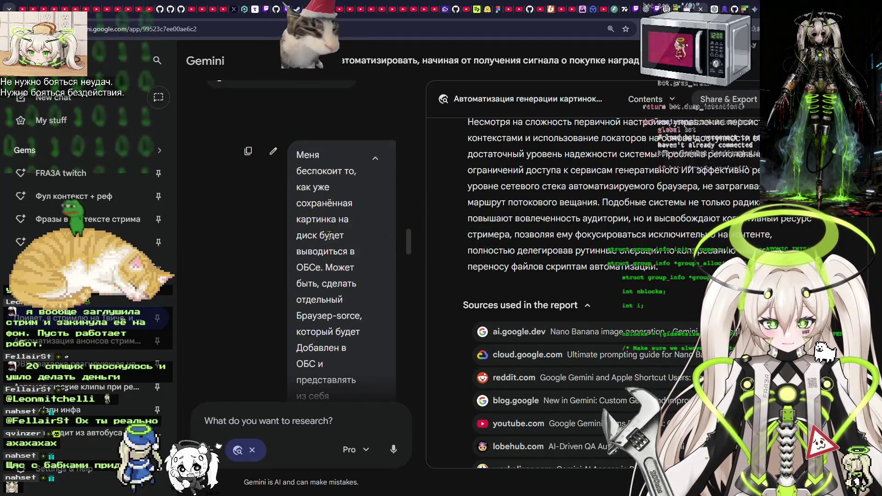
pyautogui.scroll(-2, 321, 244)
pyautogui.scroll(-2, 317, 254)
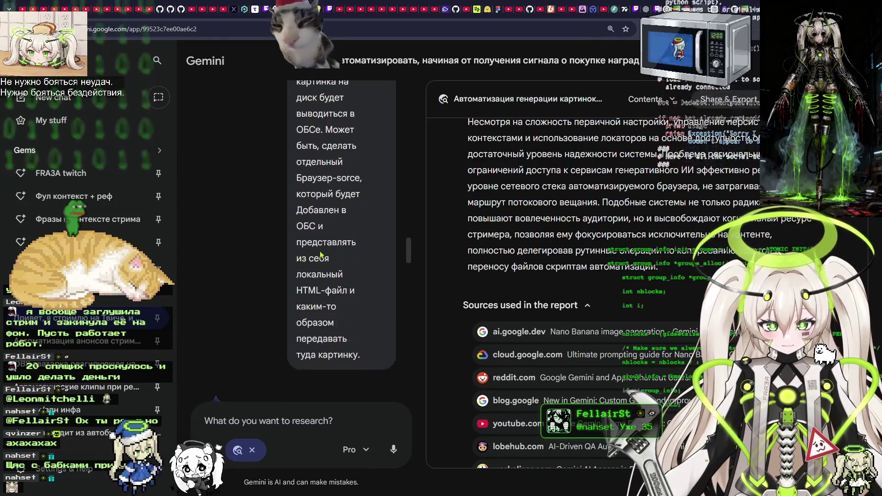
pyautogui.scroll(-1, 331, 263)
pyautogui.scroll(-5, 330, 263)
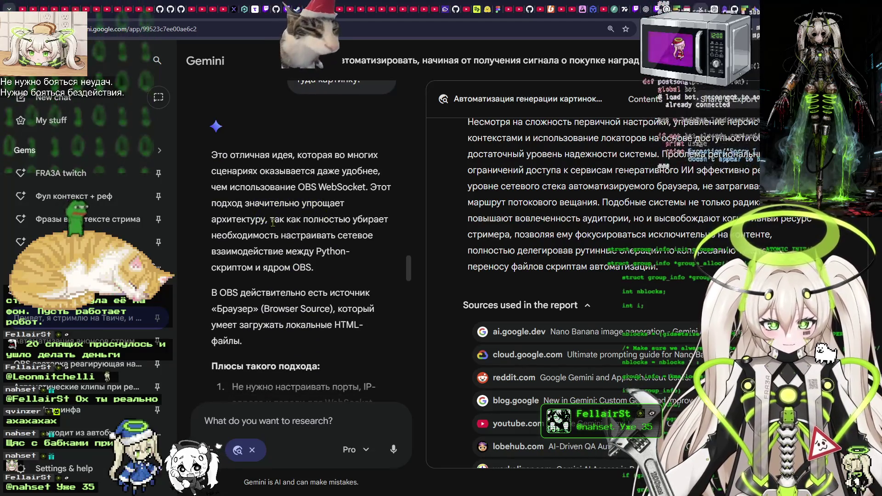
pyautogui.scroll(-2, 265, 153)
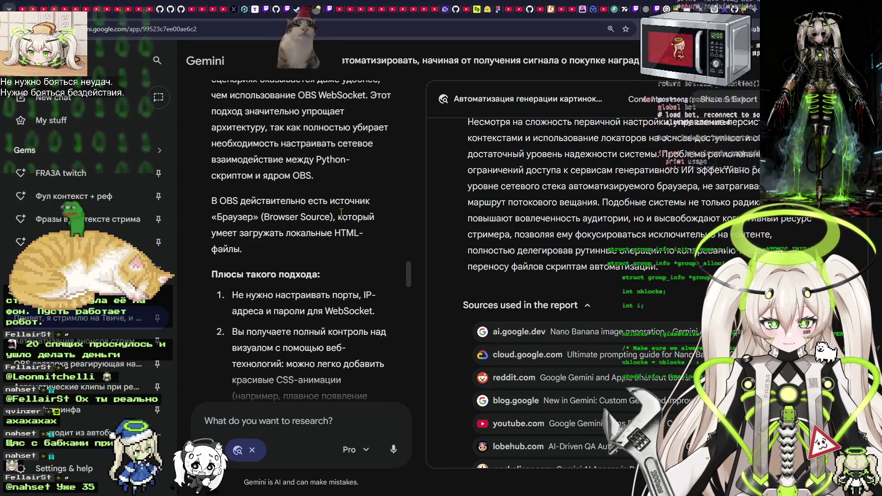
pyautogui.scroll(-1, 334, 217)
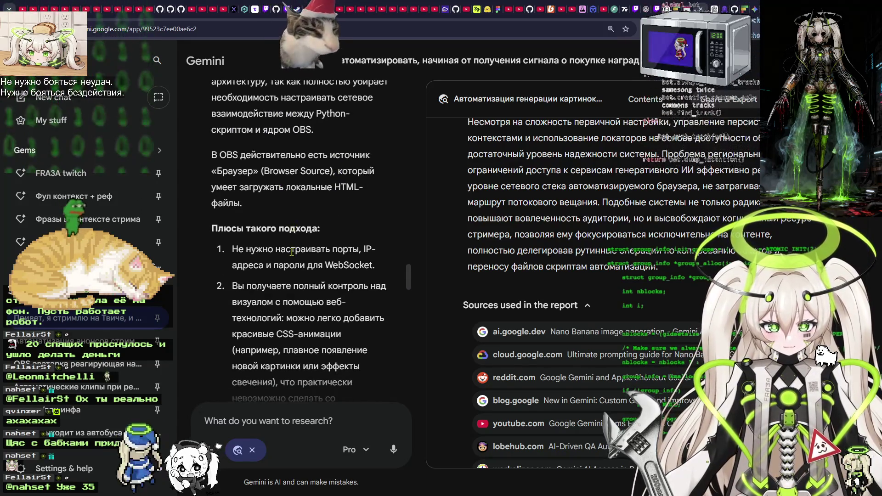
pyautogui.scroll(-1, 292, 222)
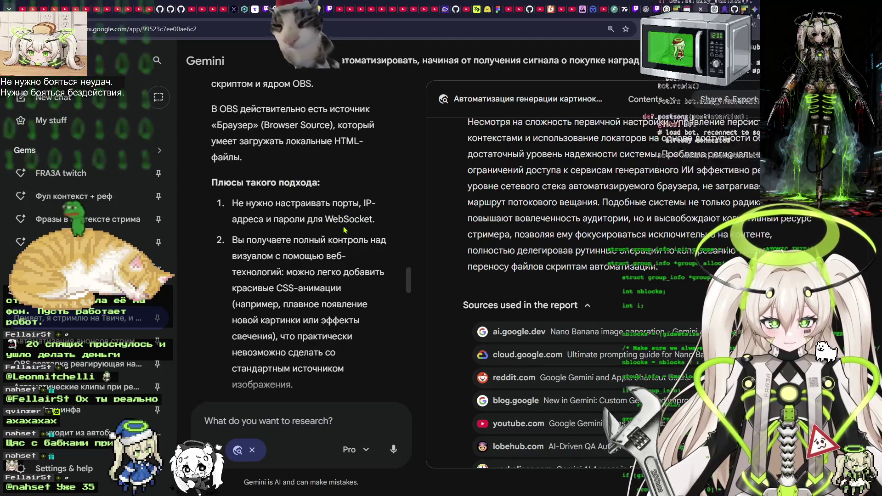
pyautogui.scroll(-1, 344, 230)
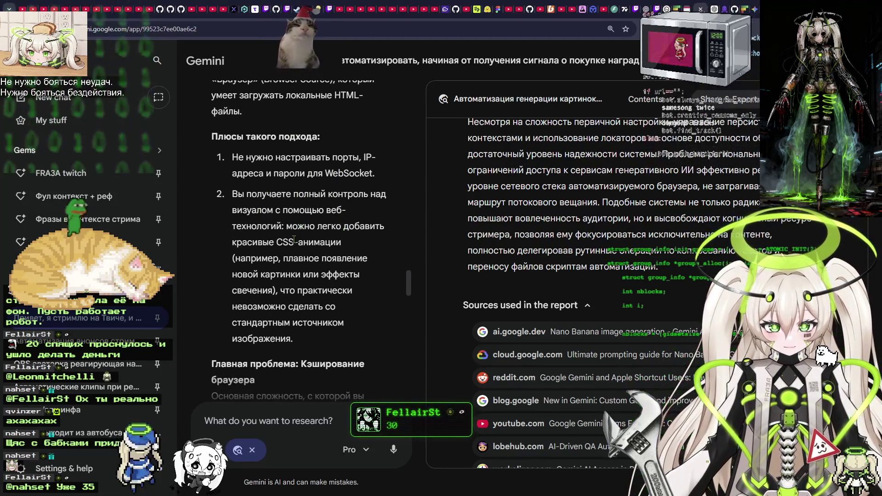
pyautogui.scroll(-3, 259, 241)
pyautogui.scroll(-2, 331, 239)
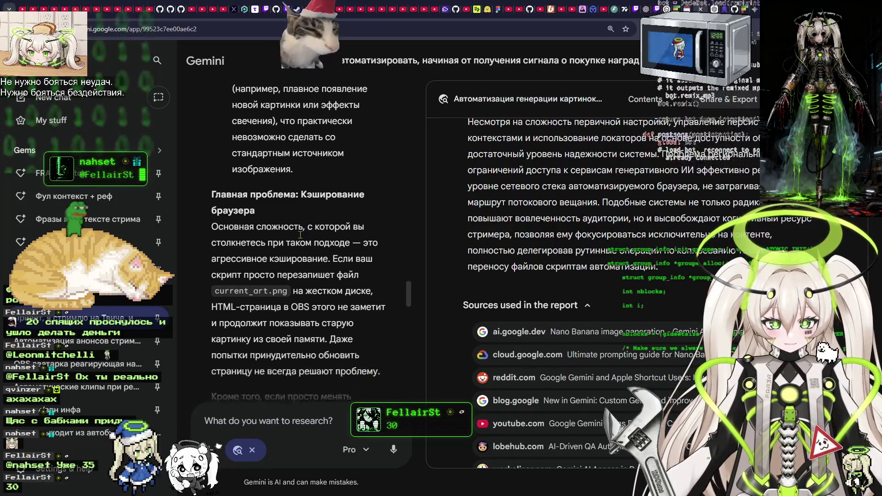
pyautogui.scroll(-2, 278, 219)
pyautogui.scroll(-1, 268, 239)
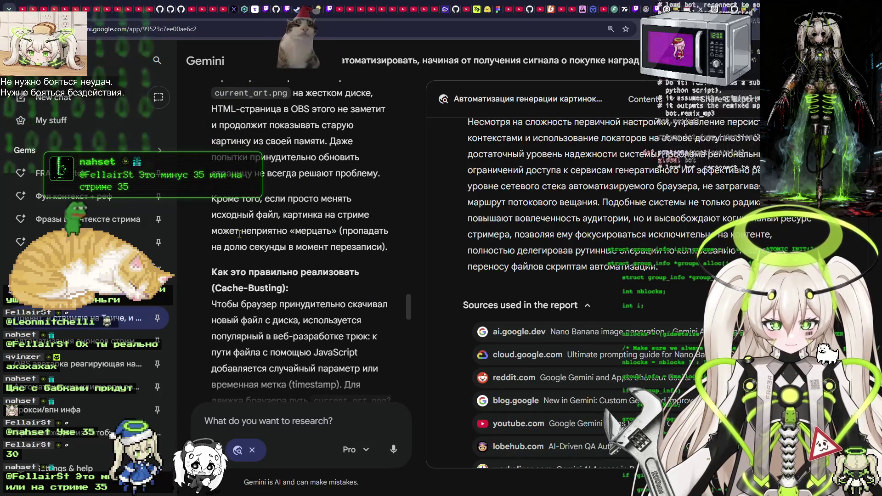
pyautogui.scroll(-1, 268, 238)
pyautogui.scroll(-1, 294, 230)
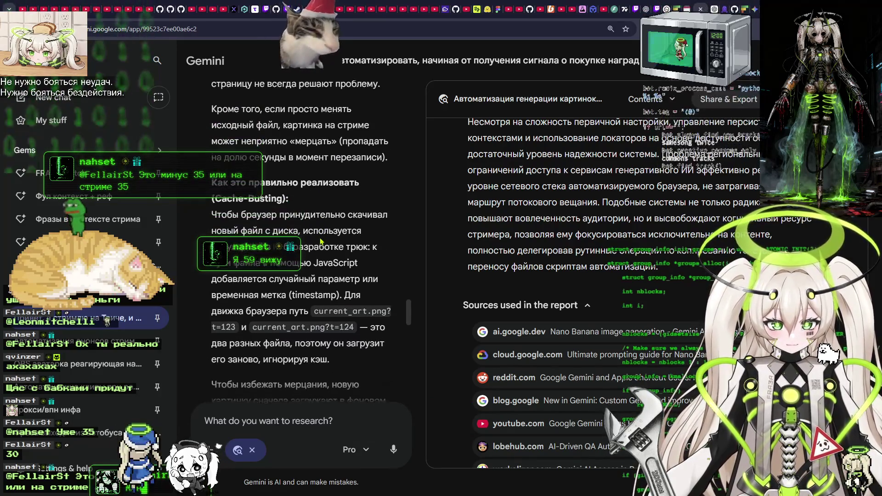
pyautogui.scroll(-1, 294, 229)
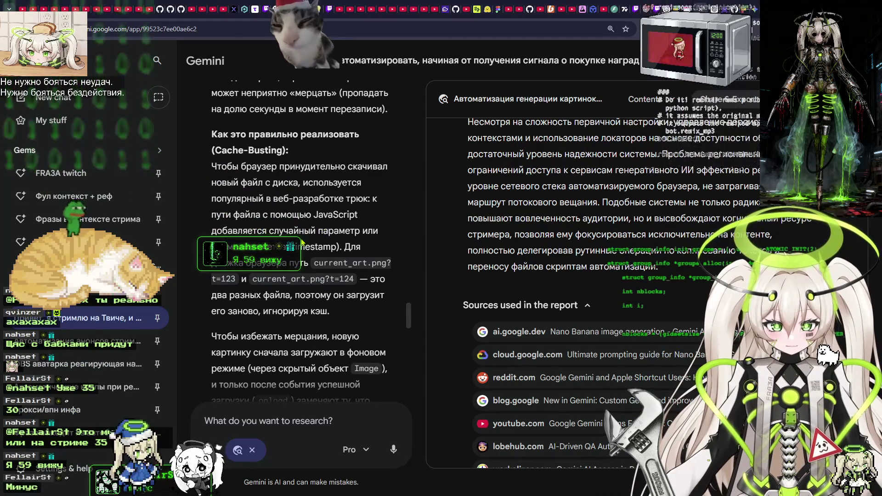
pyautogui.scroll(-2, 305, 243)
pyautogui.scroll(-3, 305, 225)
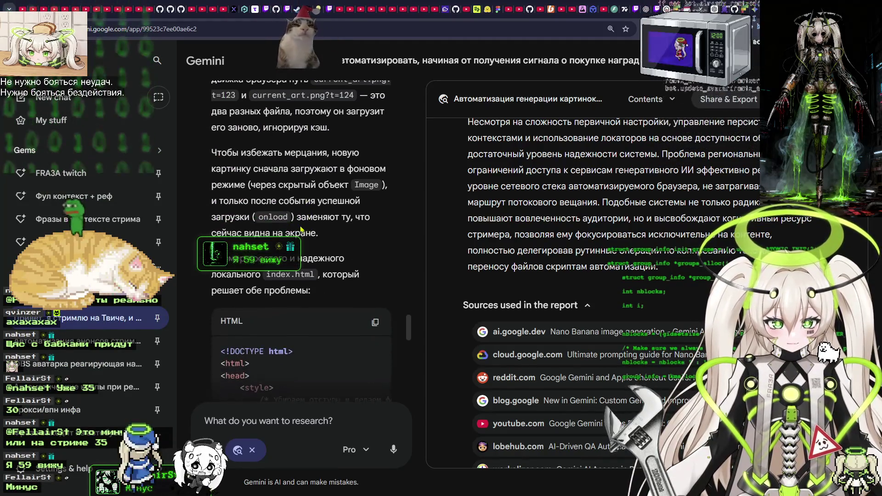
pyautogui.scroll(-4, 293, 226)
pyautogui.scroll(-8, 294, 226)
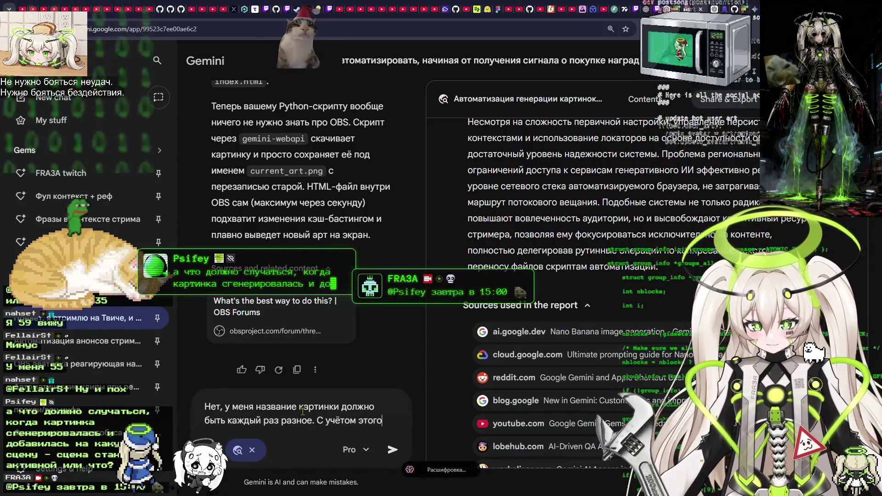
# Submit the unique-names follow-up to Gemini, then read ChatGPT's single pointer-file suggestion.
pyautogui.press('Return')
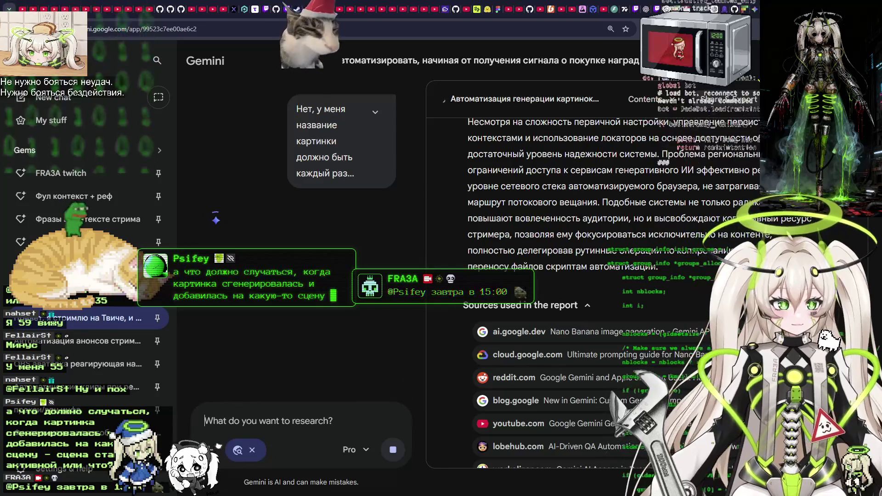
pyautogui.hotkey('ctrl', 'Tab')
pyautogui.scroll(-1, 418, 211)
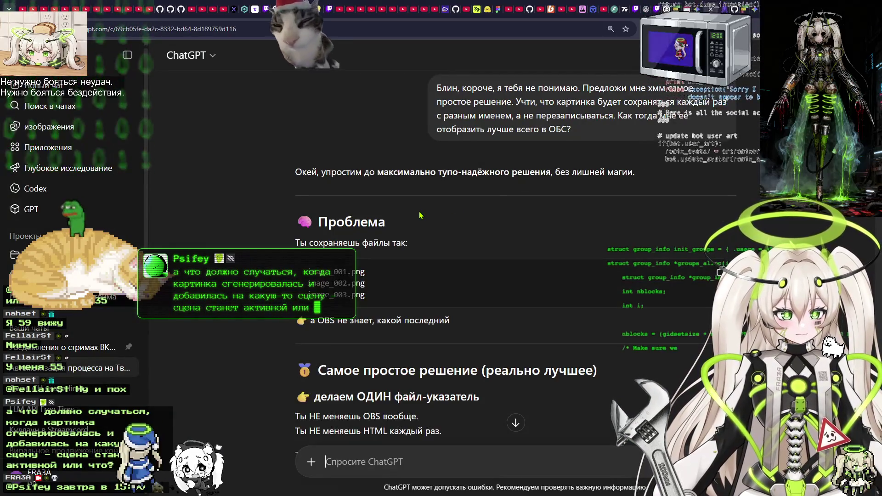
pyautogui.scroll(-2, 419, 211)
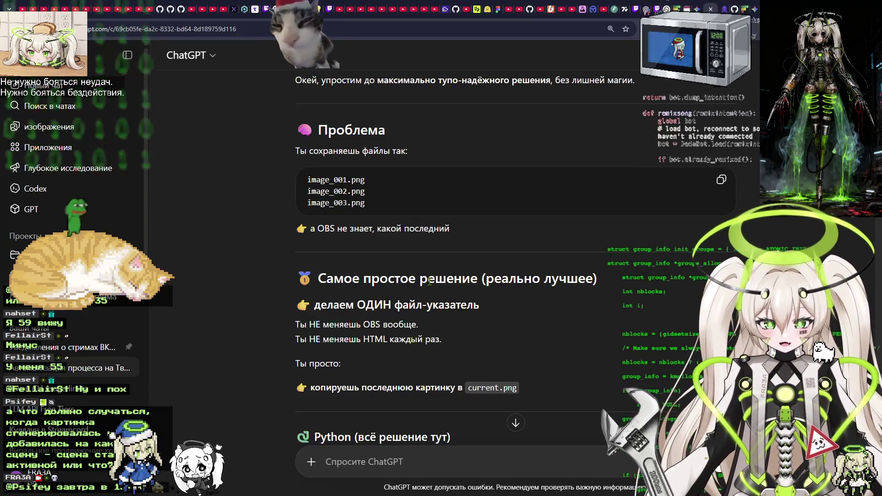
pyautogui.scroll(-2, 460, 225)
pyautogui.moveTo(318, 213); pyautogui.dragTo(455, 213)
pyautogui.click(325, 229)
pyautogui.moveTo(325, 230); pyautogui.dragTo(407, 233)
pyautogui.click(409, 232)
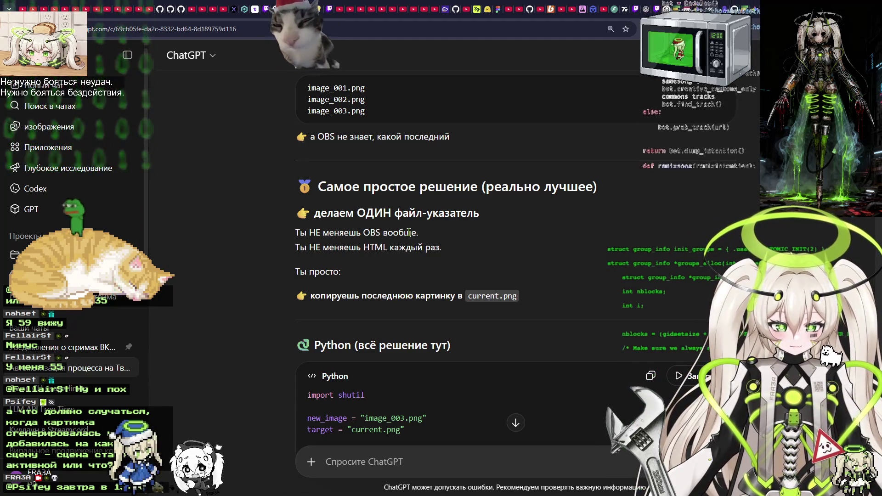
pyautogui.scroll(-3, 409, 233)
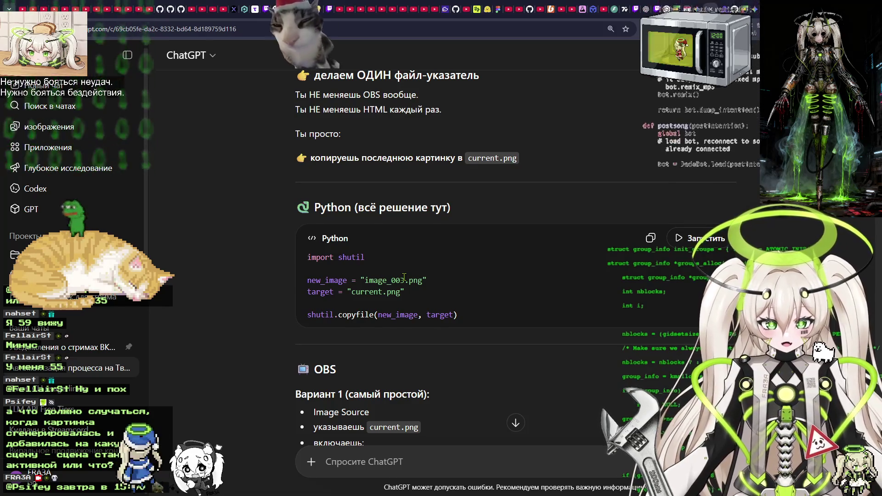
pyautogui.scroll(-2, 405, 277)
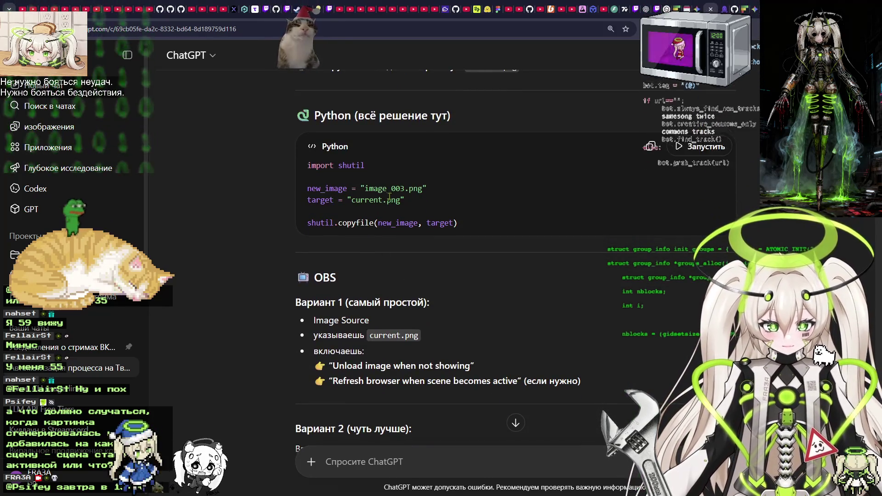
pyautogui.scroll(-2, 430, 227)
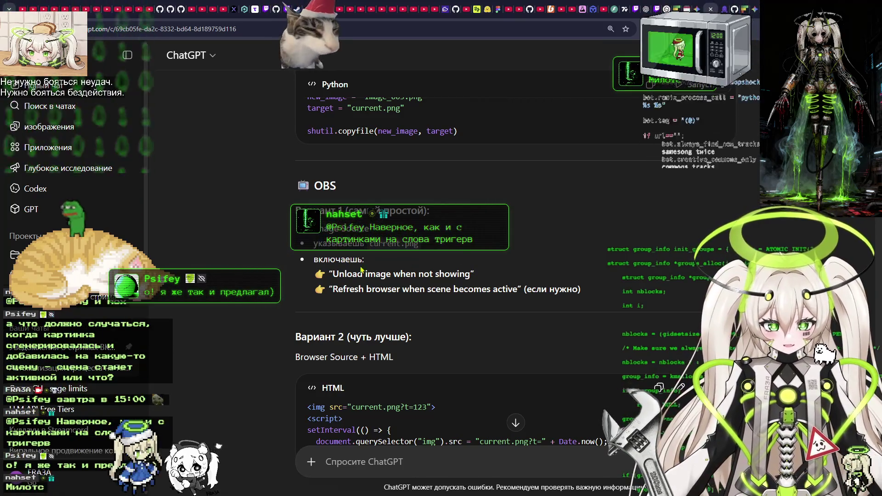
pyautogui.scroll(-3, 438, 274)
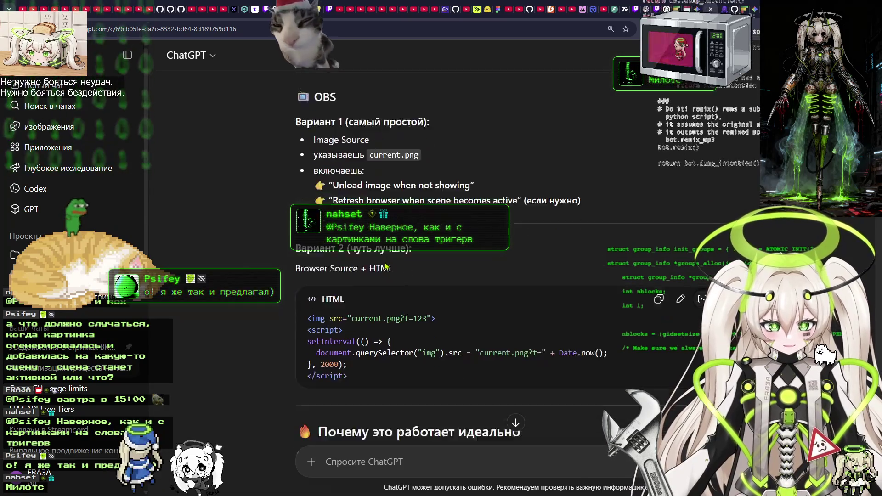
pyautogui.scroll(-1, 352, 237)
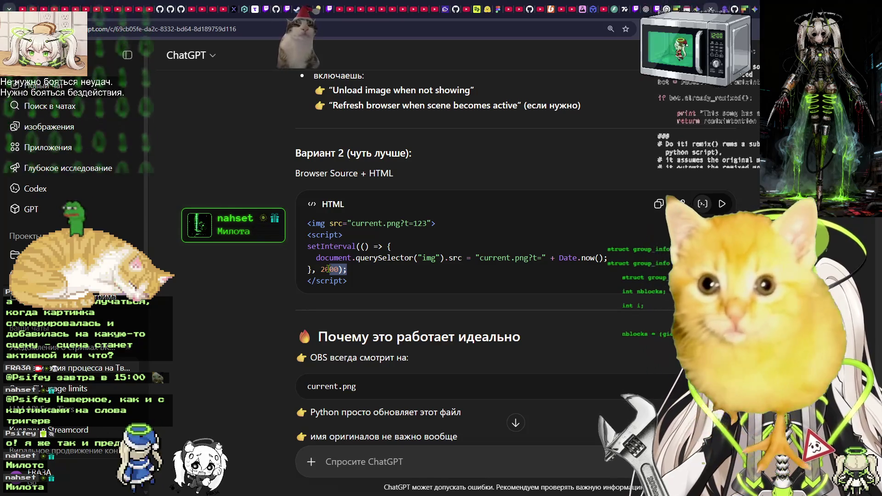
pyautogui.moveTo(329, 269); pyautogui.dragTo(311, 248)
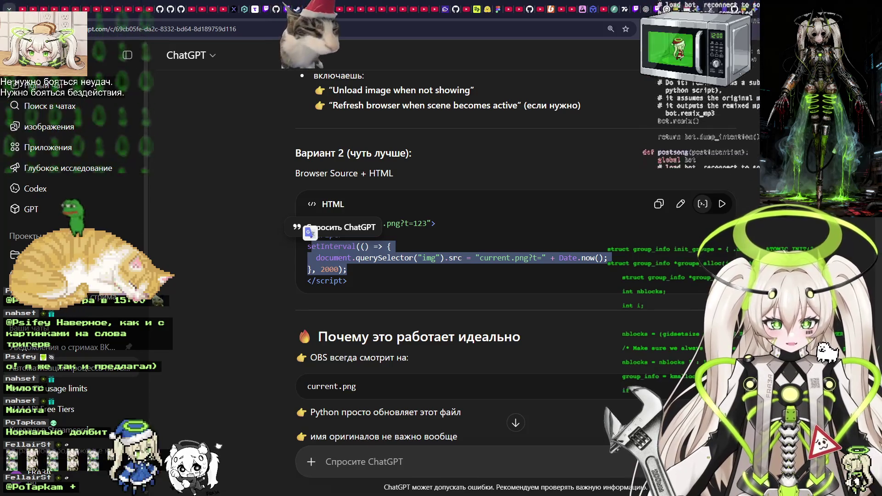
pyautogui.scroll(-6, 466, 241)
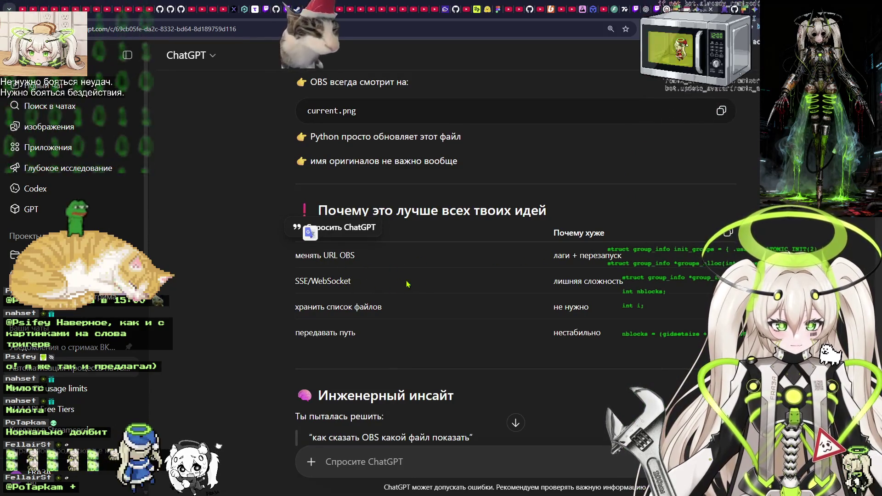
pyautogui.scroll(-3, 371, 330)
pyautogui.scroll(-1, 443, 302)
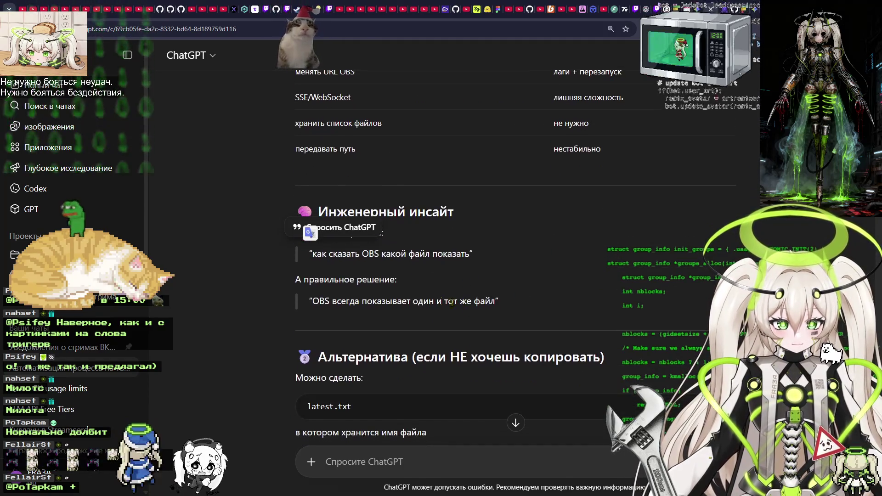
pyautogui.scroll(-2, 434, 293)
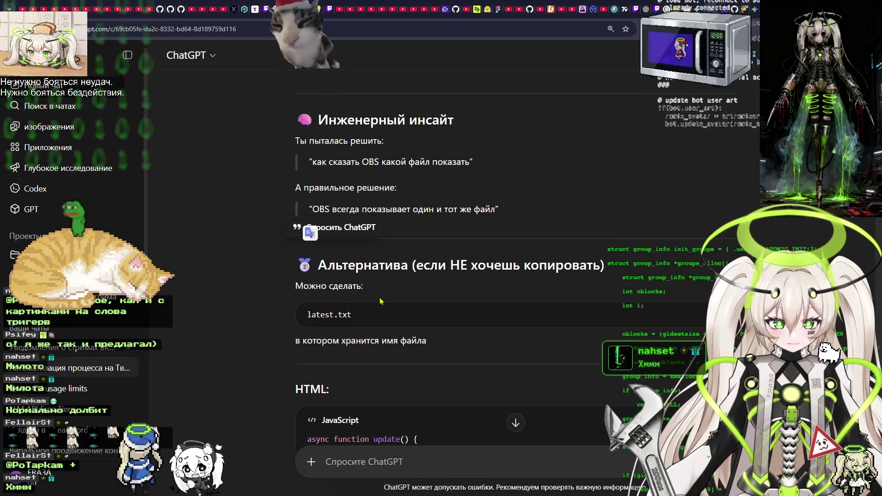
pyautogui.scroll(-2, 388, 304)
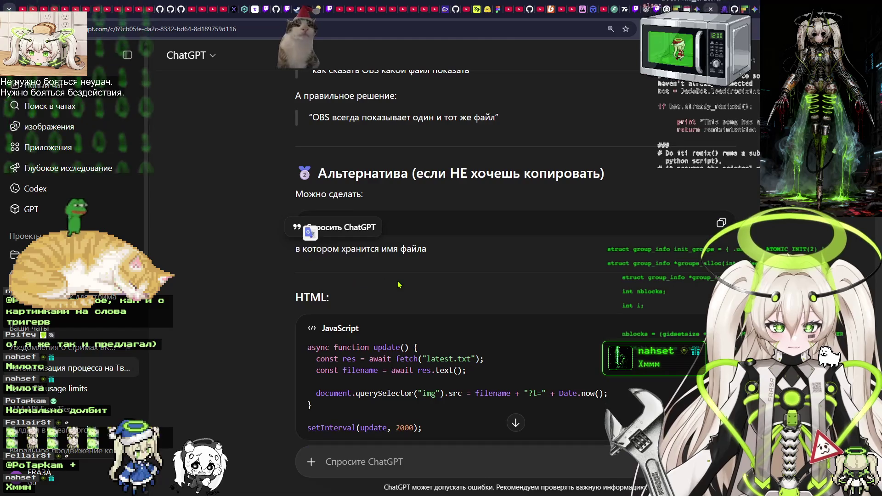
pyautogui.scroll(-4, 414, 289)
pyautogui.scroll(-5, 431, 293)
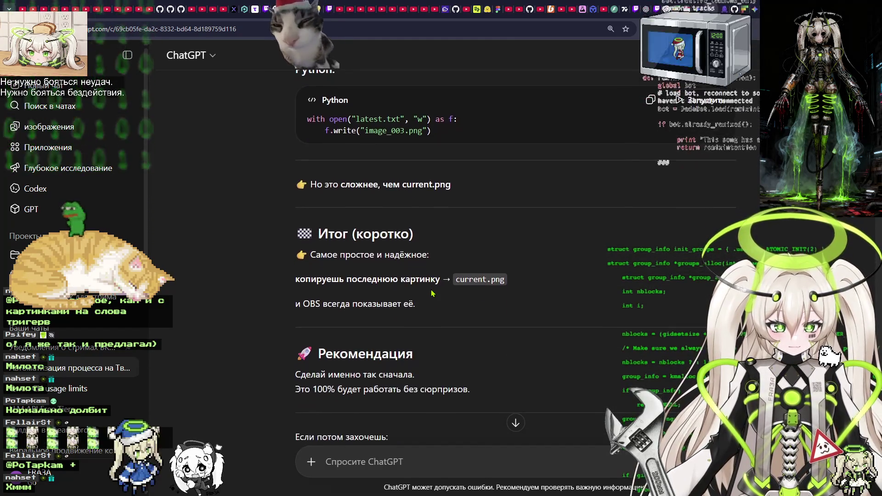
pyautogui.scroll(-1, 432, 293)
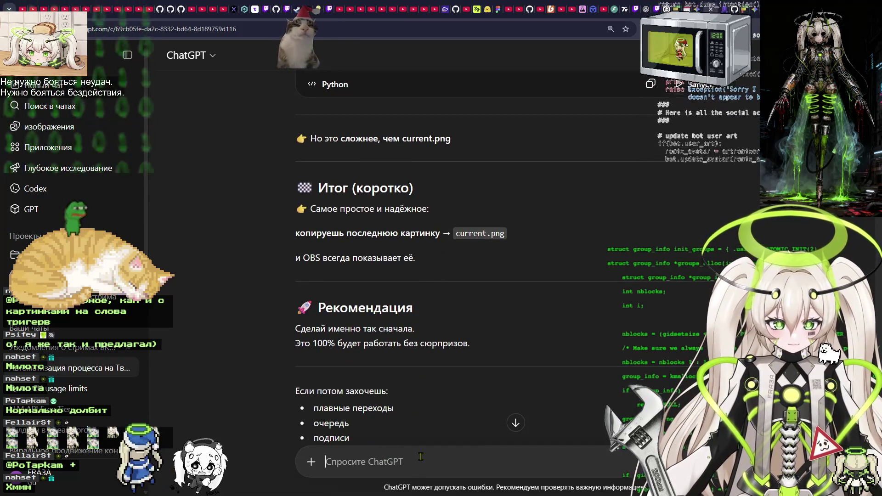
# Dictate and send the question whether refreshing the image every two seconds causes stuttering.
pyautogui.press('ctrl+super')
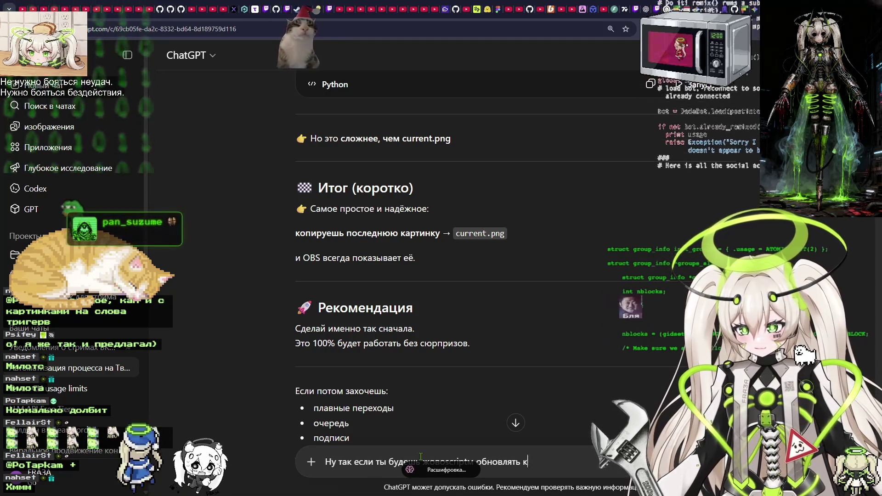
pyautogui.hotkey('ctrl', 'shift', 'd')
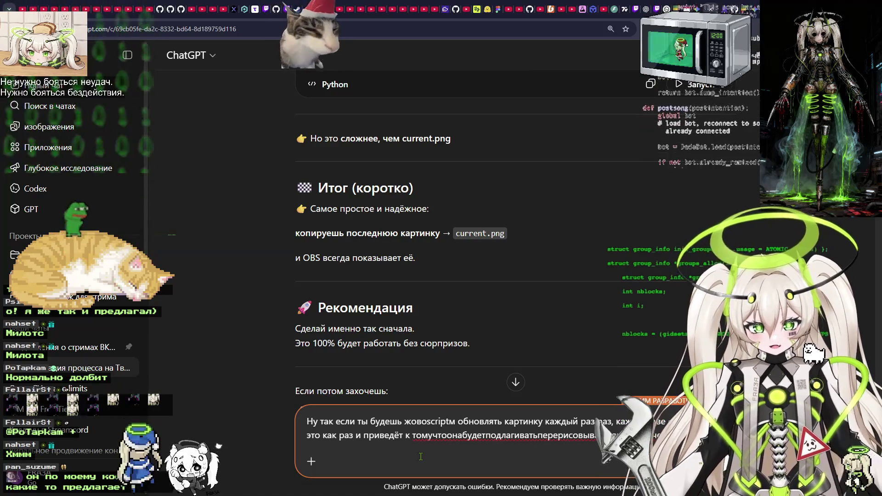
pyautogui.click(516, 382)
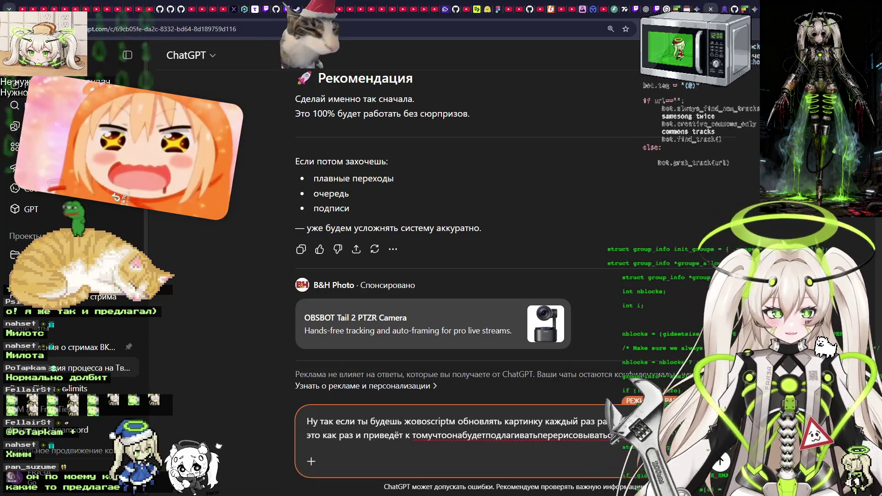
pyautogui.press('super+Down')
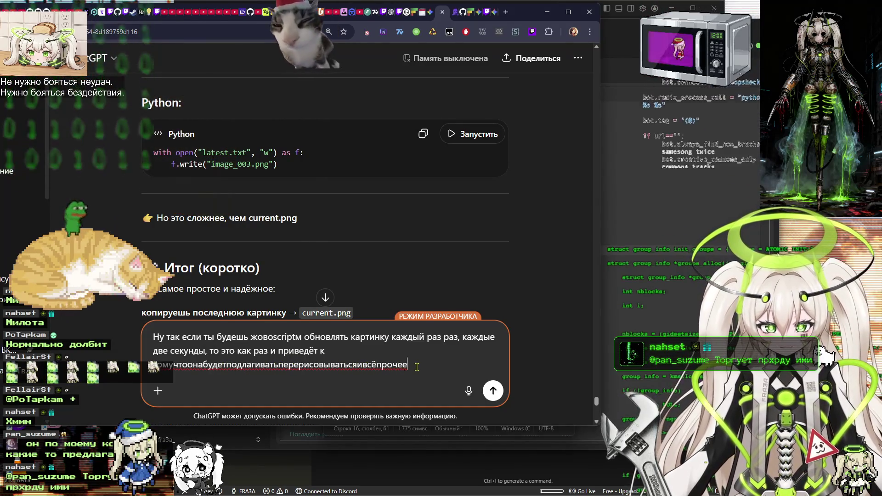
pyautogui.scroll(-10, 299, 294)
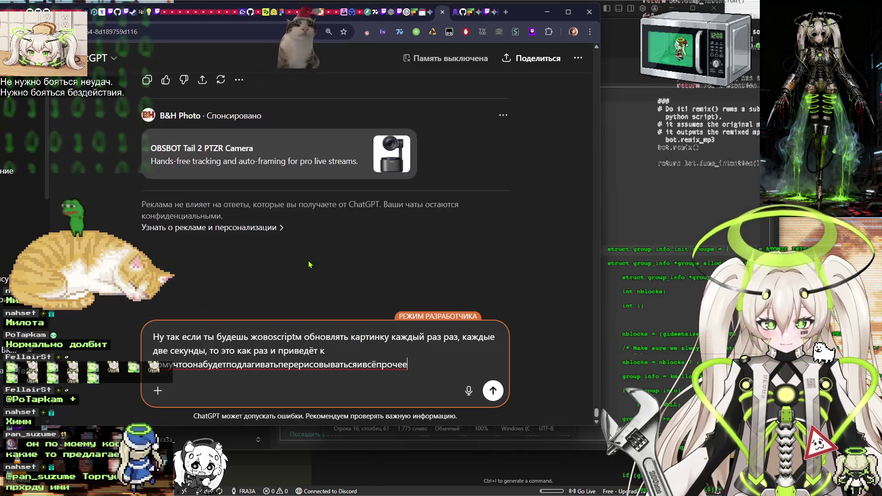
pyautogui.click(494, 393)
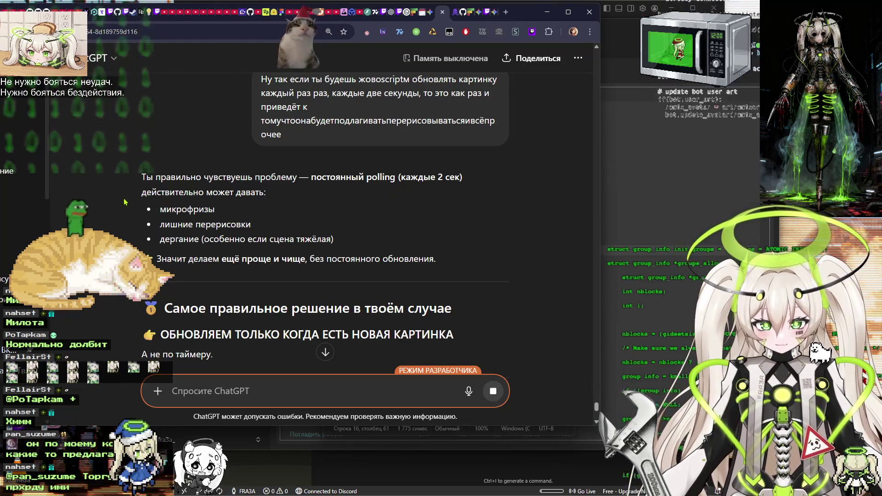
# Maximize the browser and scroll through the OBS WebSocket reply to the advanced apps settings with developer mode on.
pyautogui.scroll(-2, 202, 230)
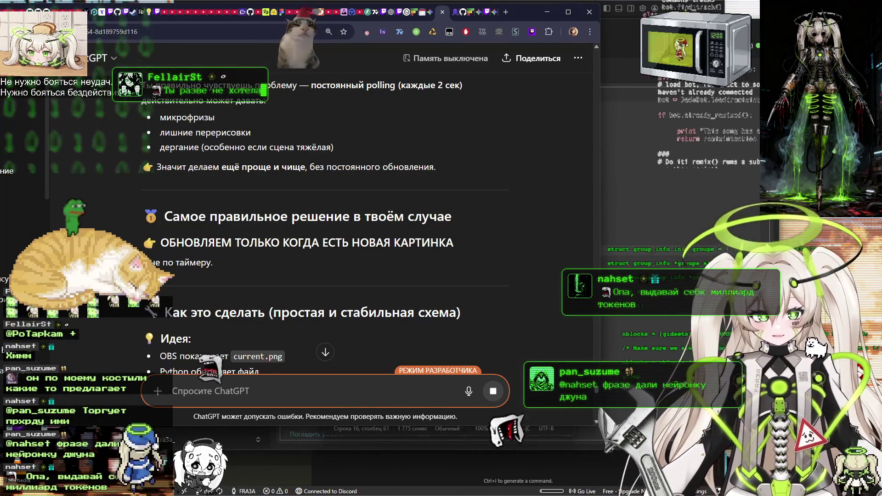
pyautogui.click(569, 12)
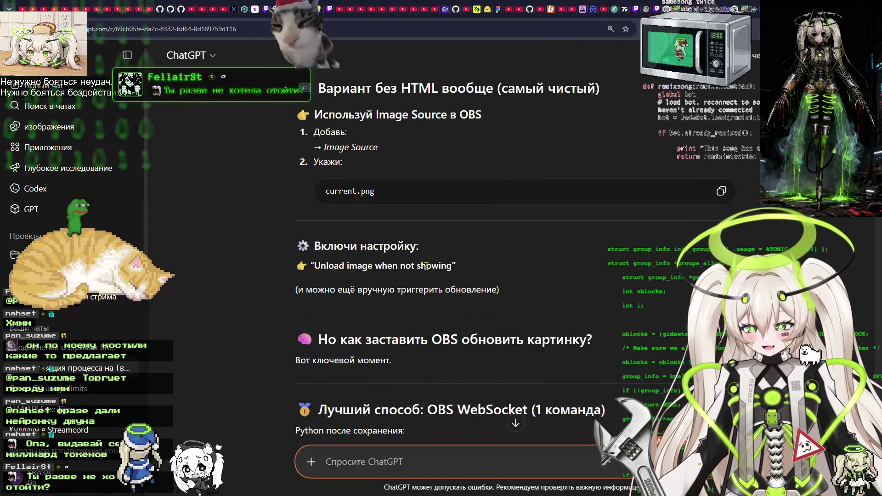
pyautogui.scroll(-2, 483, 290)
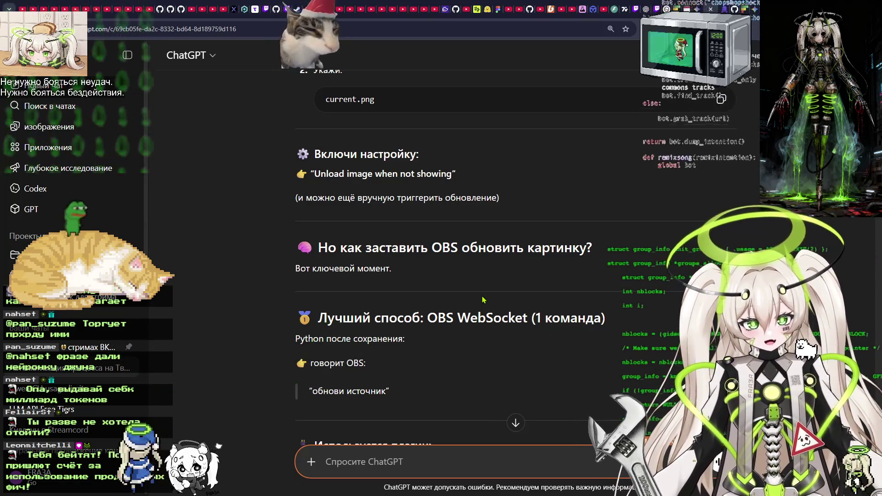
pyautogui.scroll(-4, 472, 307)
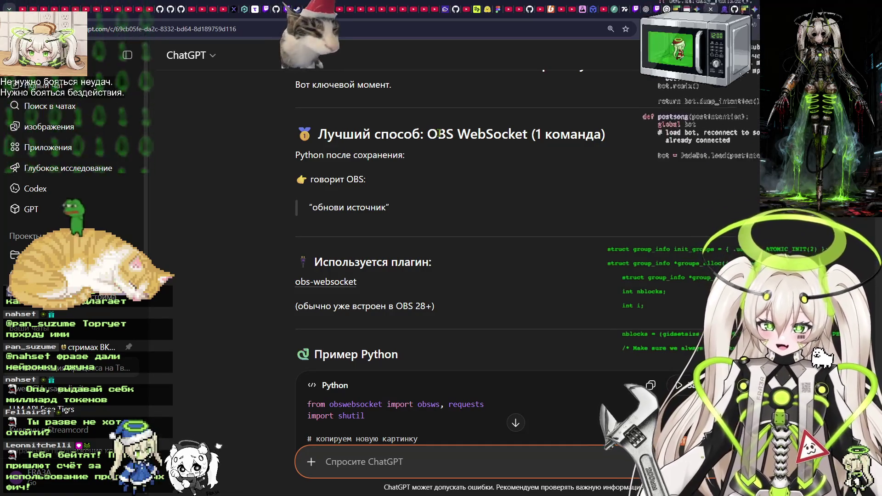
pyautogui.scroll(-4, 444, 134)
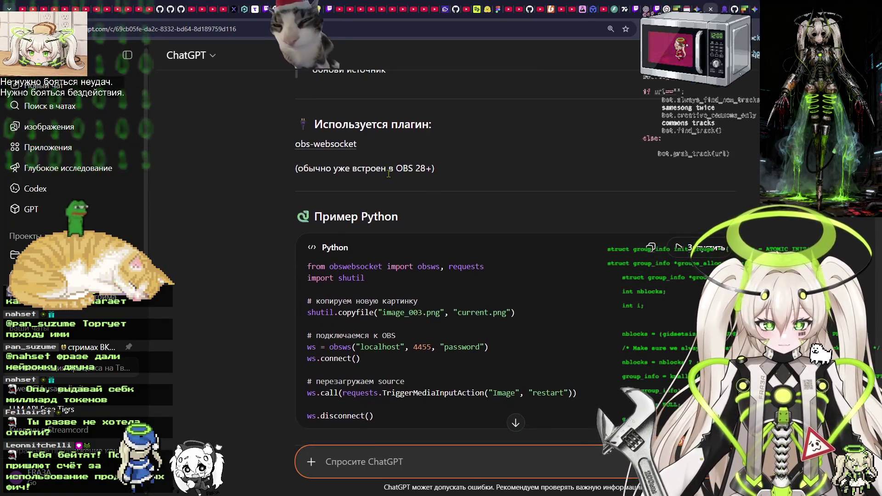
pyautogui.scroll(-1, 403, 183)
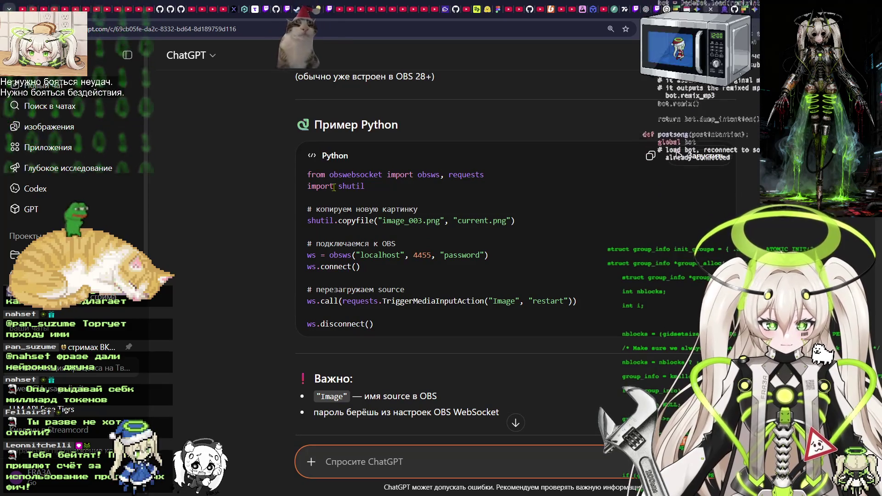
pyautogui.scroll(-1, 391, 207)
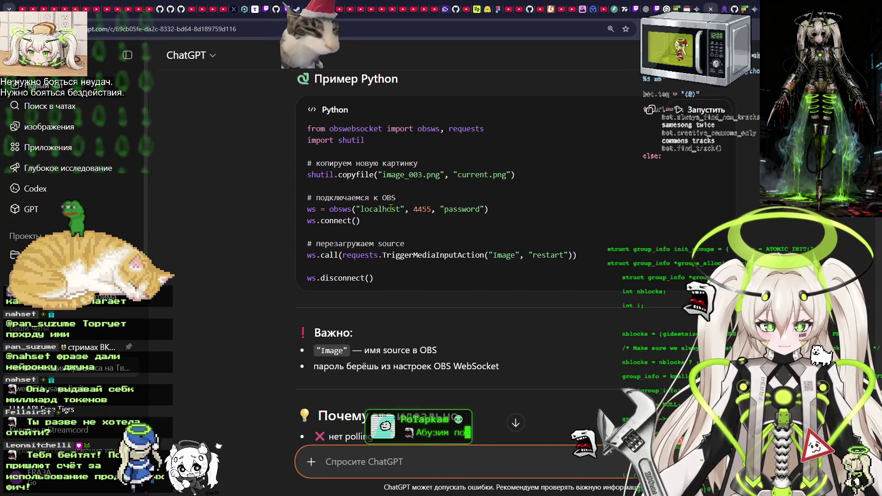
pyautogui.scroll(-1, 391, 208)
pyautogui.scroll(-3, 391, 208)
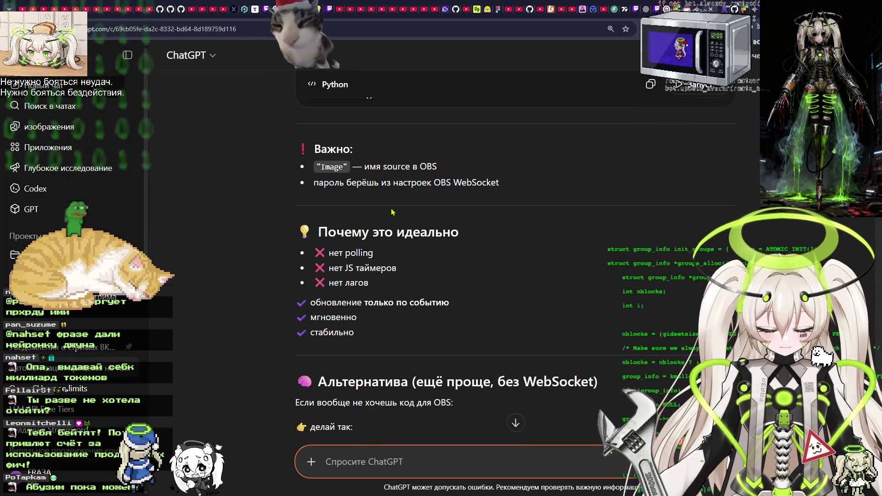
pyautogui.scroll(-3, 392, 212)
pyautogui.scroll(-1, 392, 212)
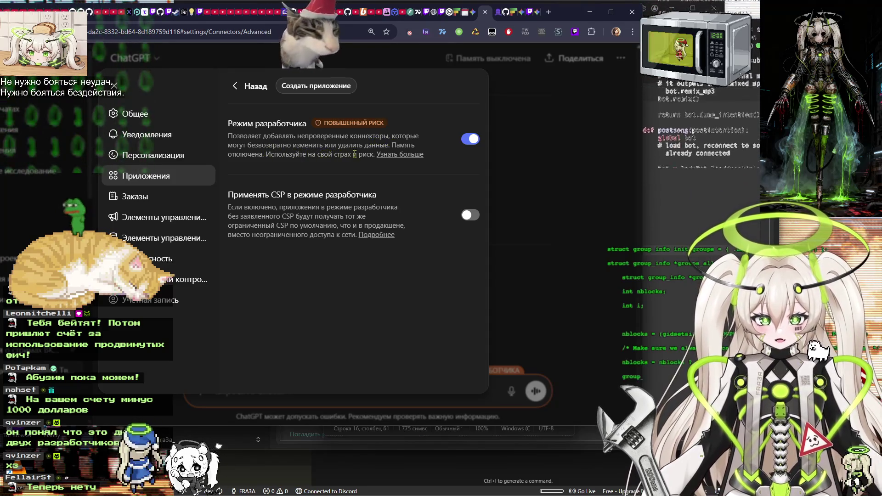
# Close the apps settings and return, maximized, to the chat's final current.png advice.
pyautogui.click(243, 90)
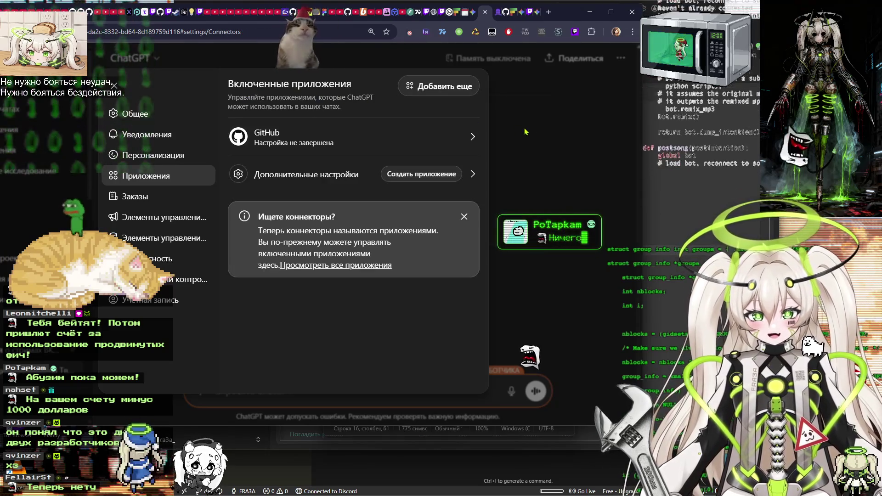
pyautogui.click(537, 134)
pyautogui.scroll(-10, 536, 133)
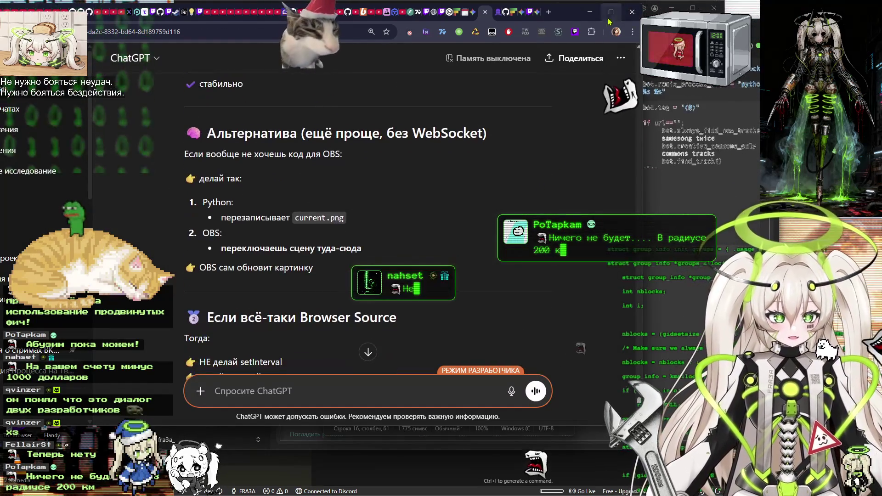
pyautogui.press('super+Up')
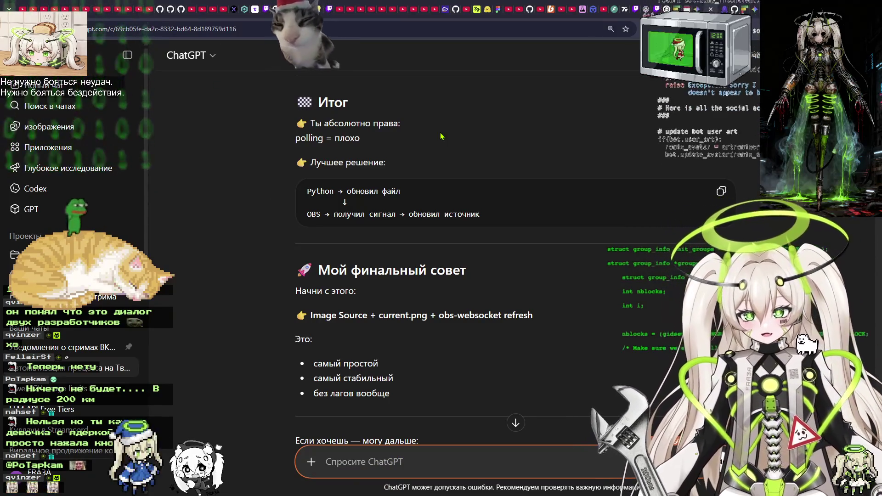
# Review the Python refresh code example, then switch to the Словотрон word-game tab.
pyautogui.scroll(-3, 478, 276)
pyautogui.scroll(15, 537, 215)
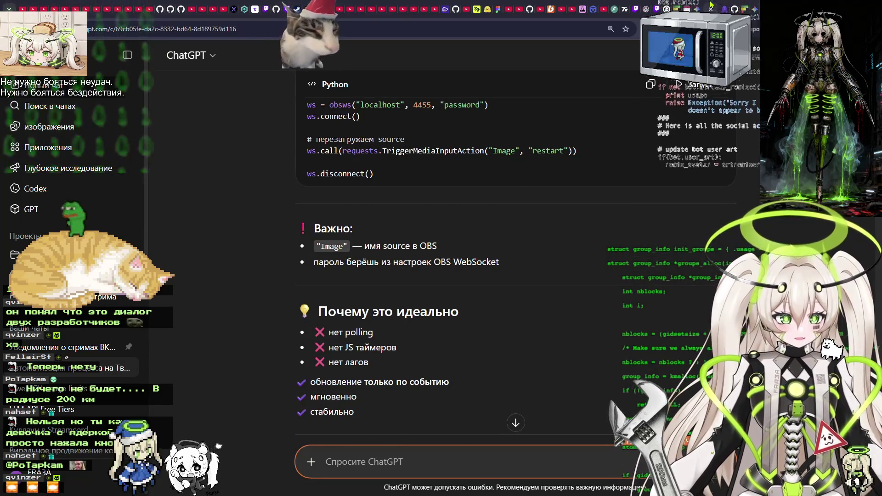
pyautogui.scroll(-2, 433, 269)
pyautogui.scroll(5, 433, 270)
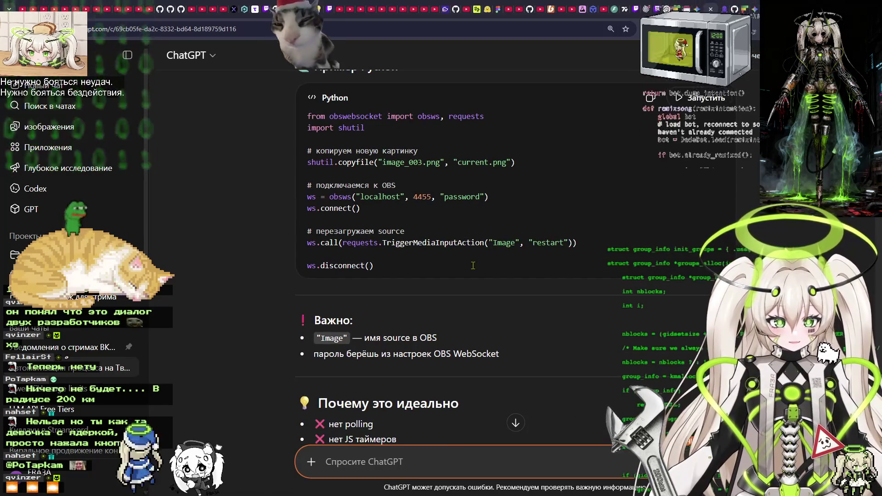
pyautogui.moveTo(433, 270); pyautogui.dragTo(317, 151)
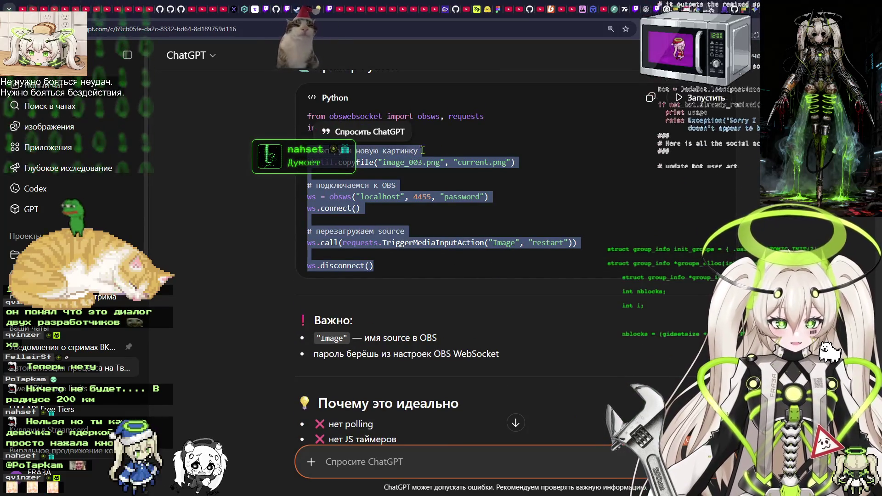
pyautogui.click(477, 186)
pyautogui.scroll(-6, 475, 265)
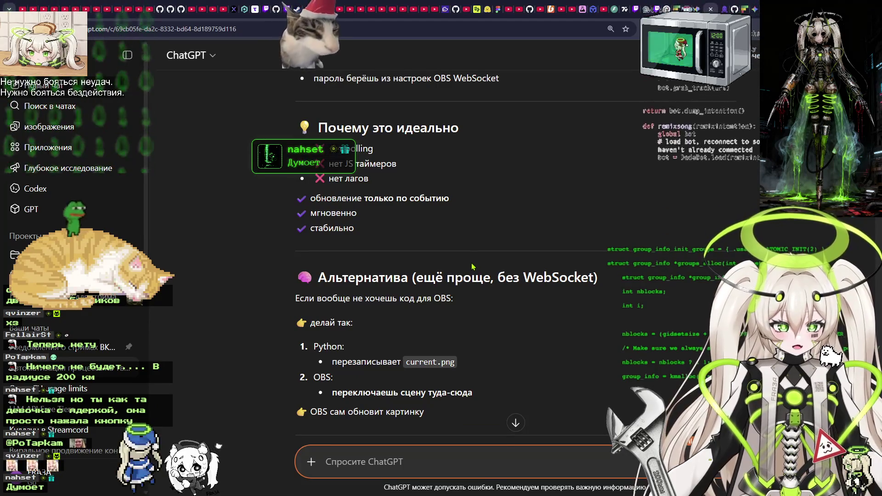
pyautogui.scroll(-6, 473, 266)
pyautogui.scroll(-6, 469, 270)
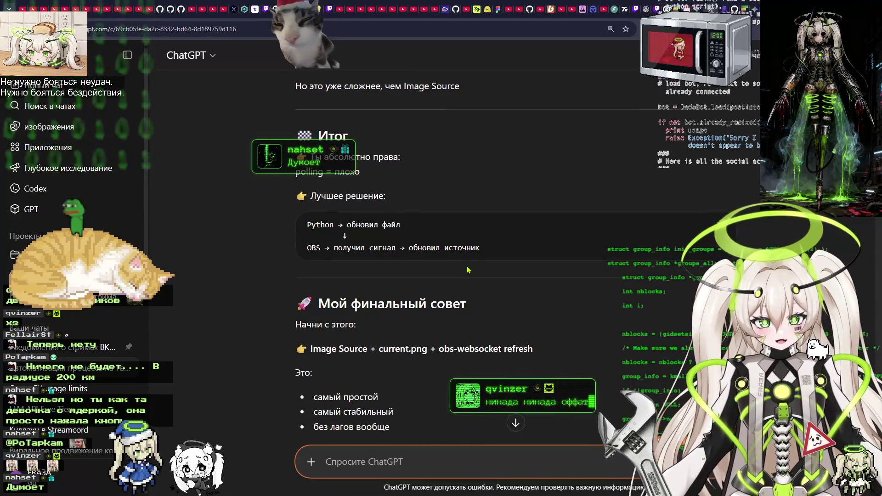
pyautogui.scroll(7, 468, 270)
pyautogui.hotkey('ctrl', 'Tab')
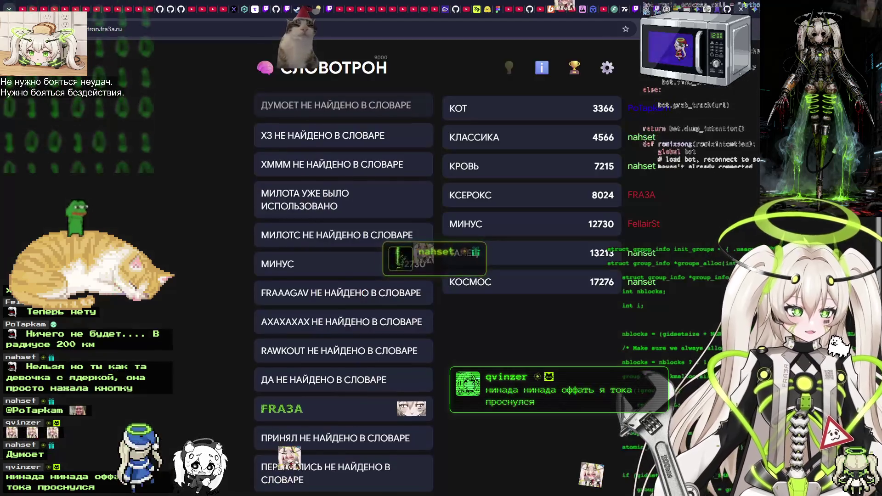
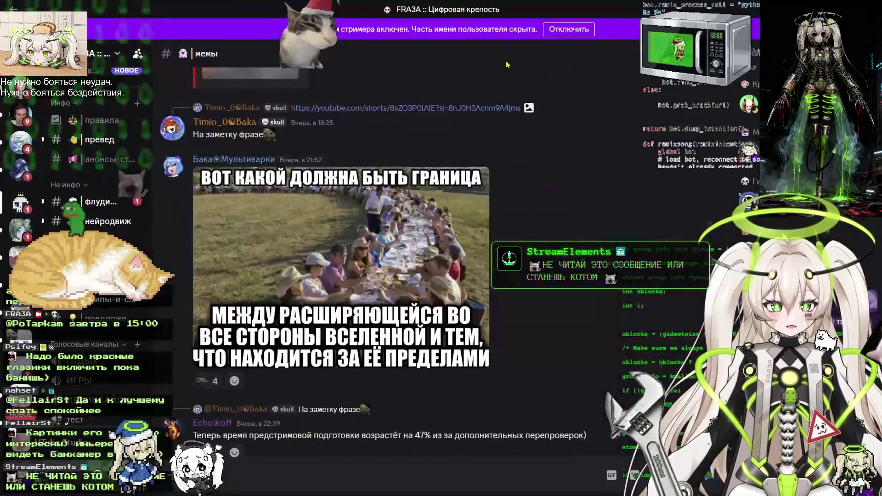
# Check the member's Mod View roles and action log, then close the moderator panel.
pyautogui.click(226, 122)
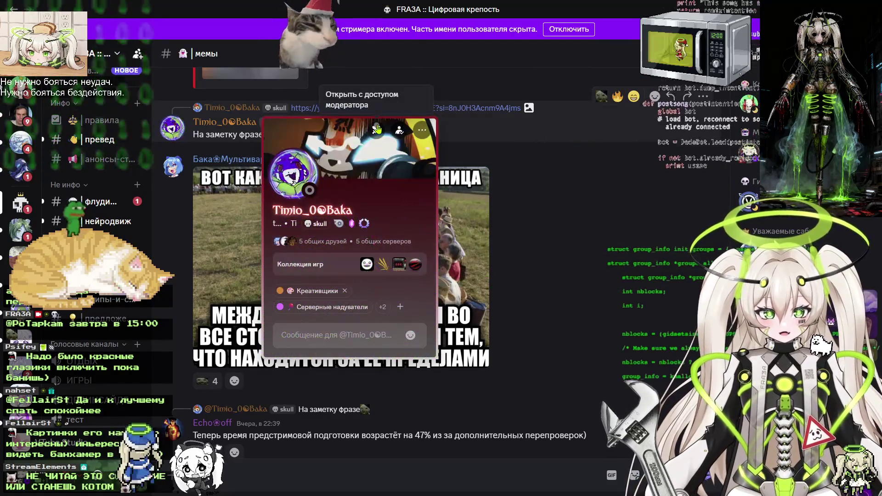
pyautogui.click(377, 129)
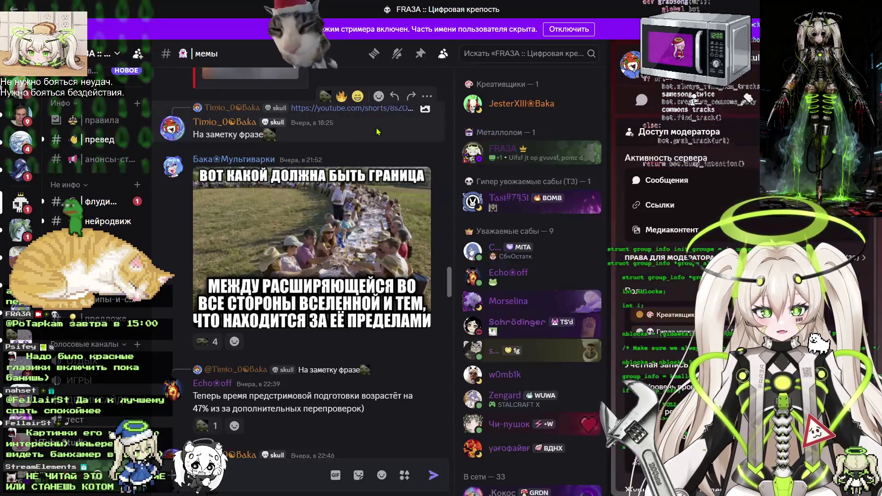
pyautogui.moveTo(642, 5)
pyautogui.mouseDown()
pyautogui.moveTo(634, 20)
pyautogui.moveTo(551, 13)
pyautogui.moveTo(501, 21)
pyautogui.mouseUp()
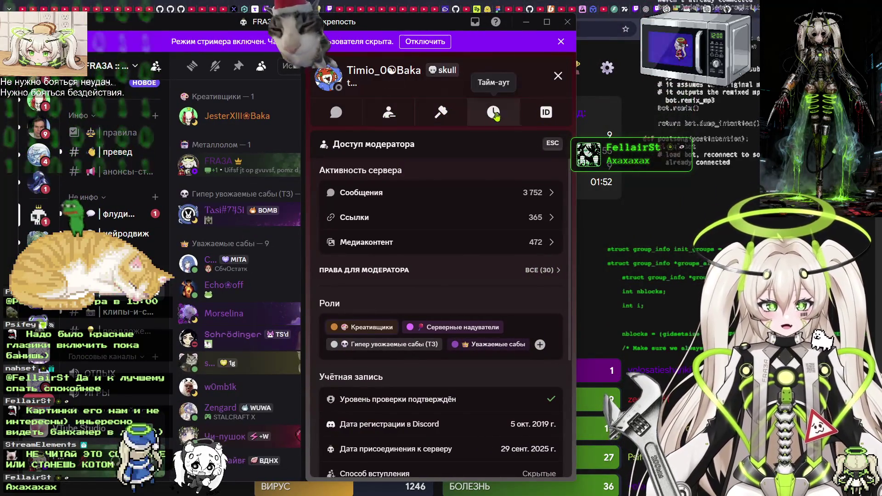
pyautogui.scroll(-3, 446, 198)
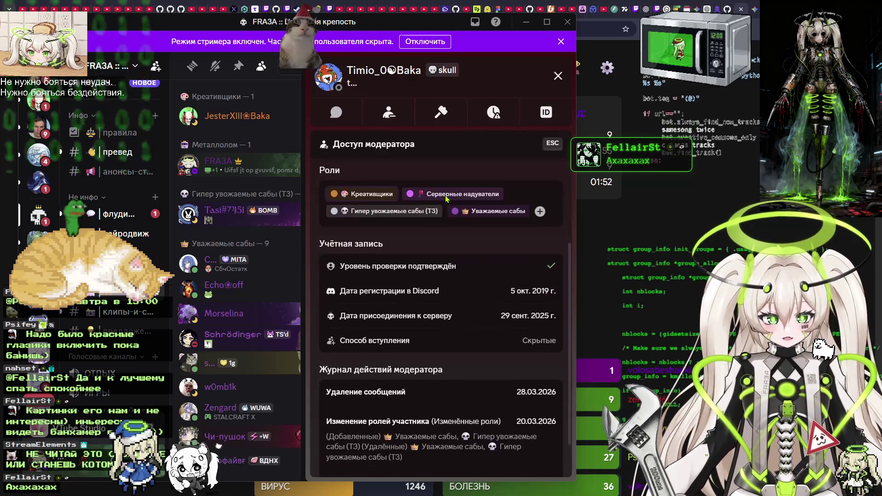
pyautogui.scroll(3, 447, 198)
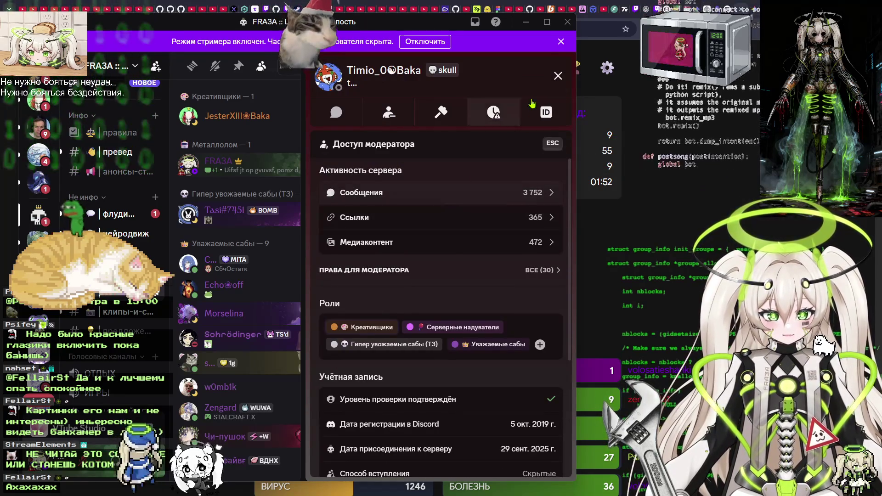
pyautogui.click(558, 76)
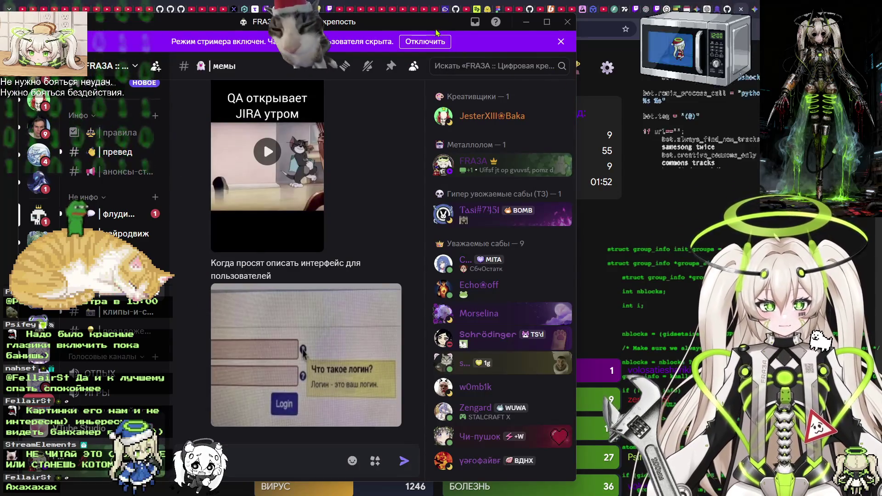
# Leave the Slovotron round results for Gemini's 'Фул контекст + реф' gem page.
pyautogui.hotkey('alt', 'Tab')
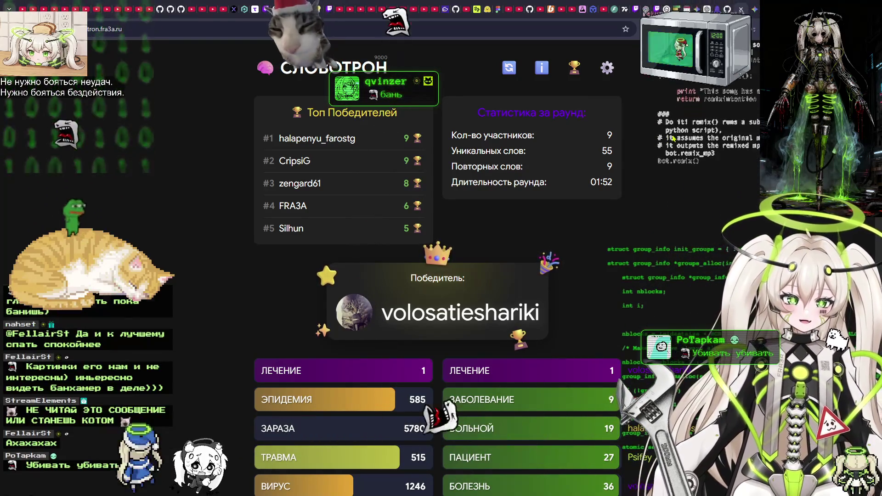
pyautogui.moveTo(741, 10); pyautogui.dragTo(741, 59)
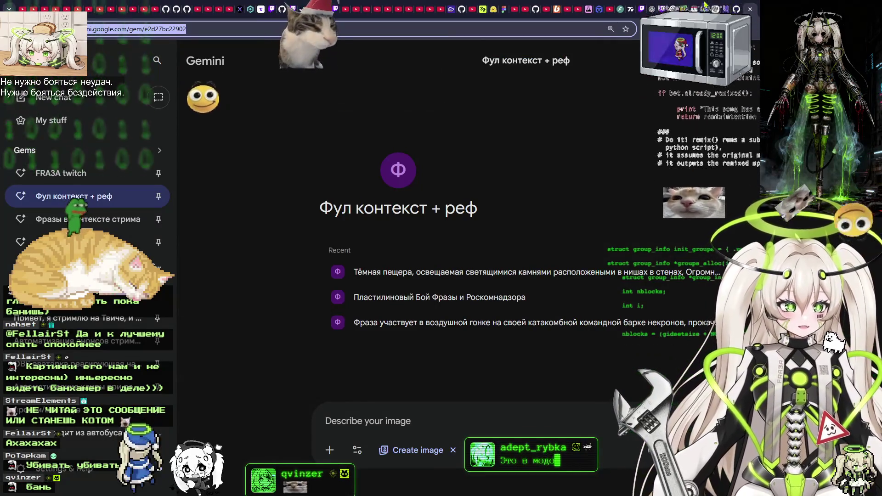
# Open the reward-image automation chat and read through Вариант 1 and Вариант 2.
pyautogui.click(735, 8)
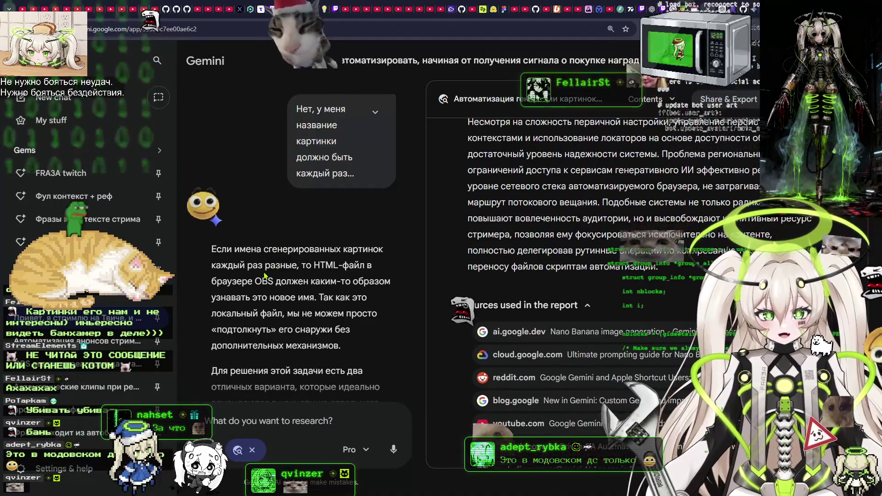
pyautogui.scroll(-2, 384, 216)
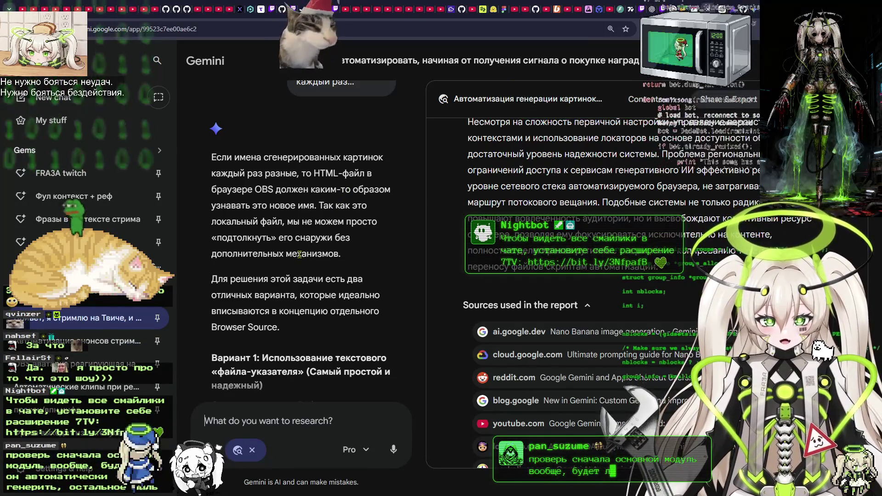
pyautogui.scroll(-2, 339, 271)
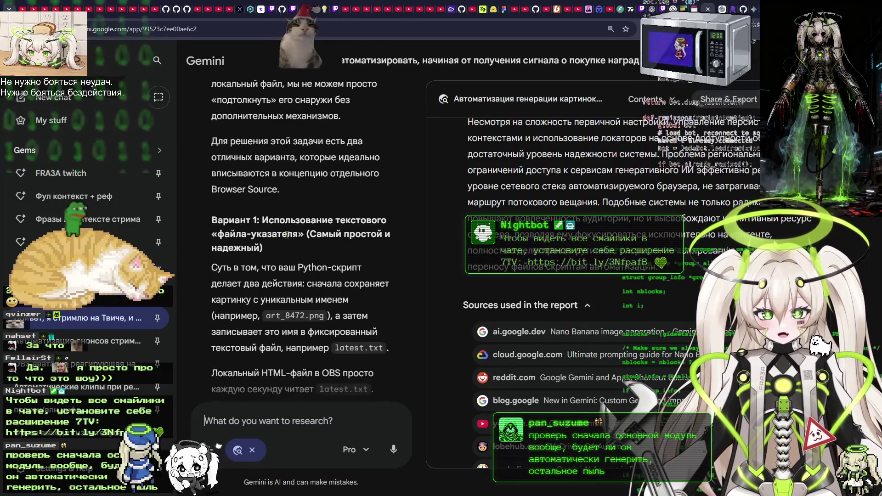
pyautogui.scroll(-2, 289, 239)
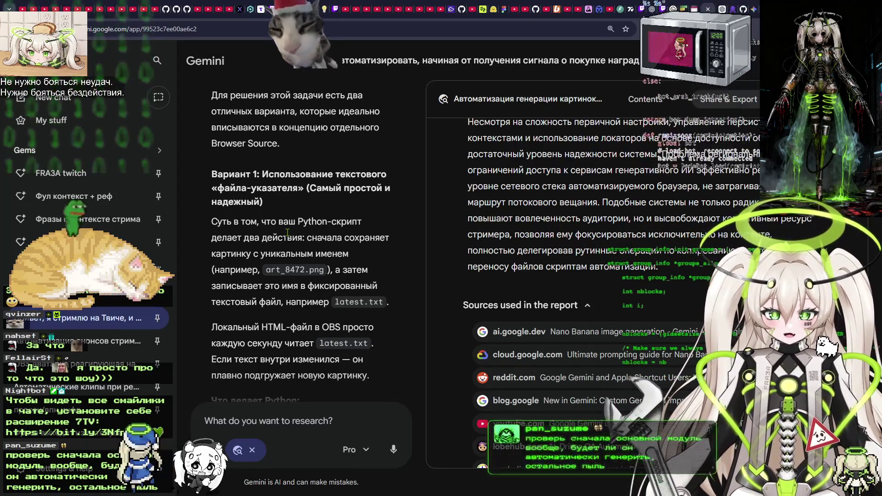
pyautogui.scroll(-1, 291, 226)
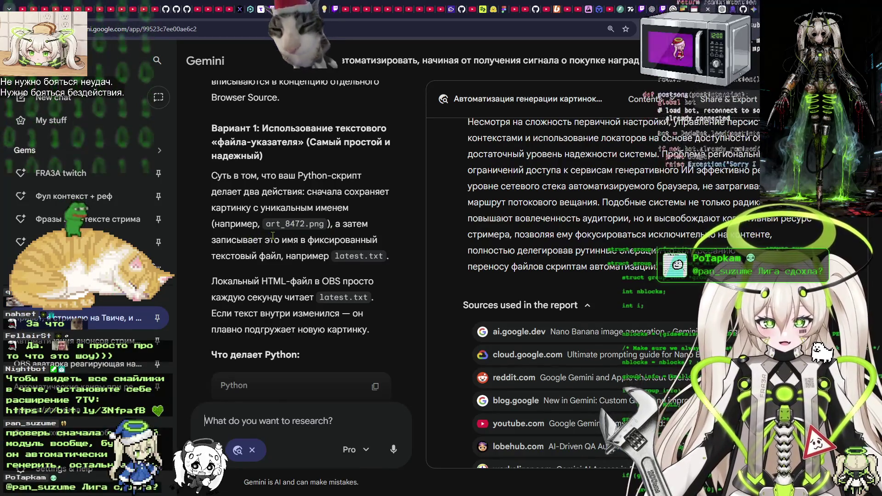
pyautogui.scroll(-1, 331, 238)
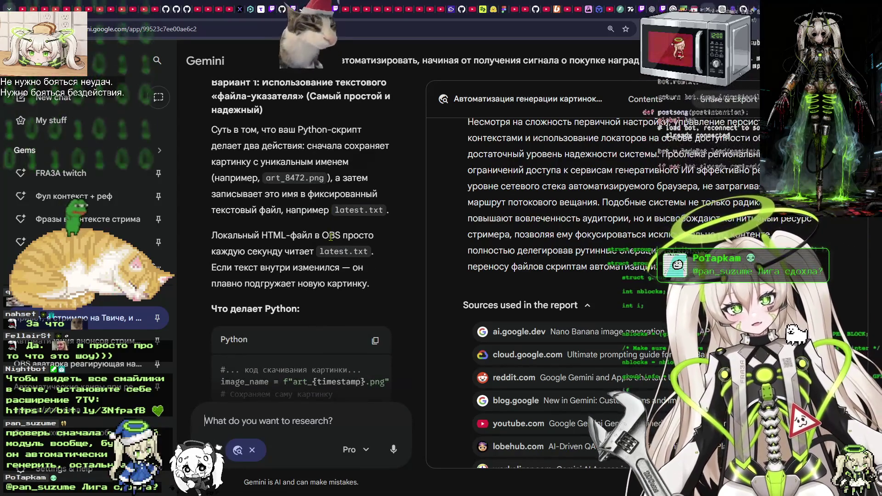
pyautogui.scroll(-1, 331, 236)
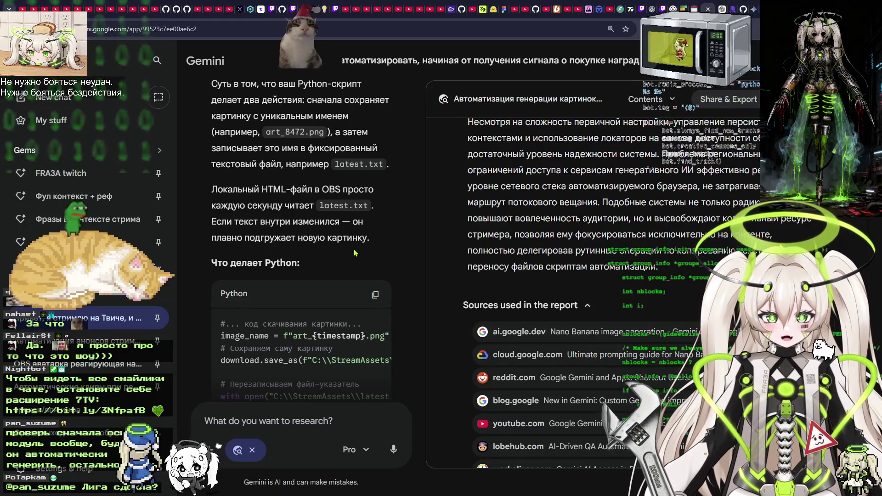
pyautogui.scroll(-5, 355, 253)
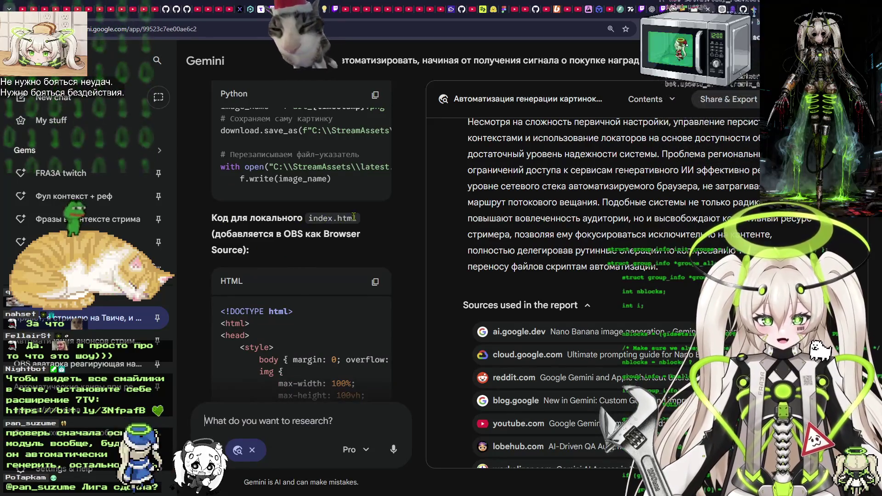
pyautogui.scroll(5, 311, 238)
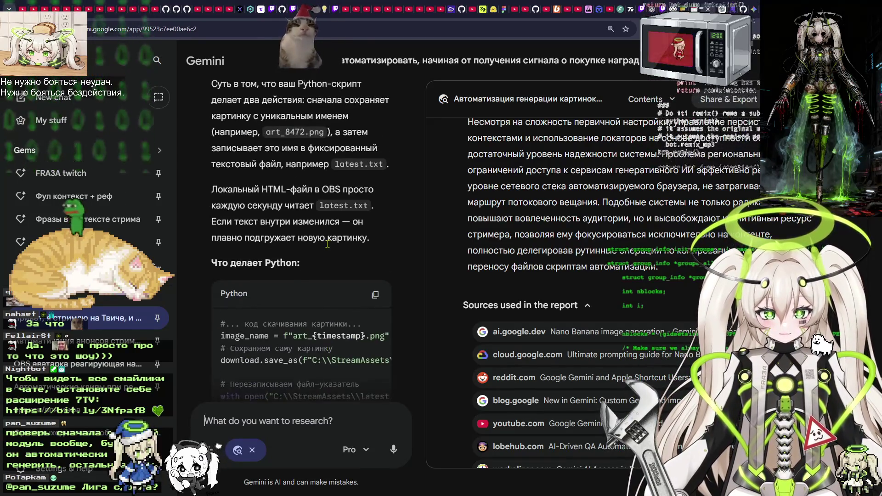
pyautogui.scroll(-15, 329, 248)
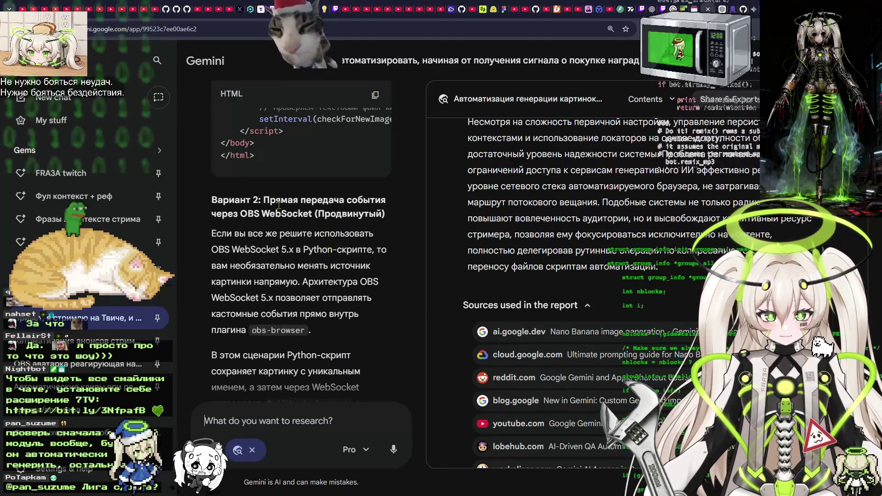
# Highlight the OBS WebSocket option, read further, and begin a follow-up 'a очередерь'.
pyautogui.moveTo(302, 213); pyautogui.dragTo(347, 214)
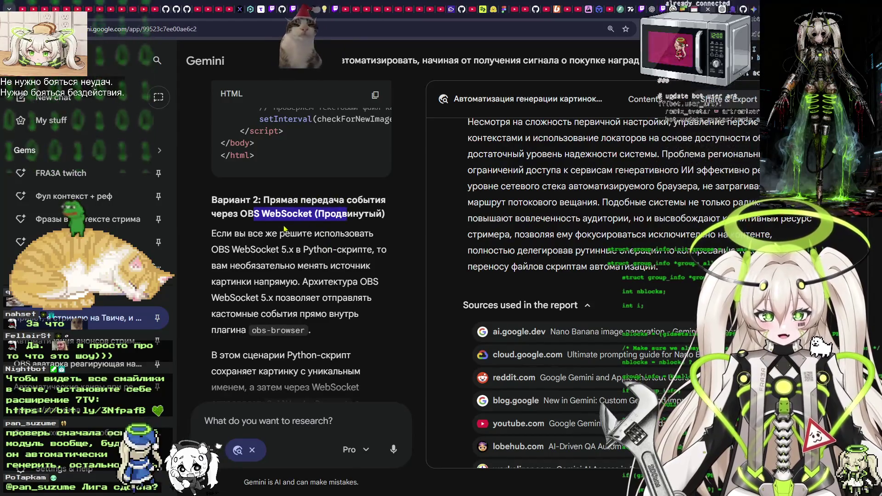
pyautogui.scroll(-2, 280, 226)
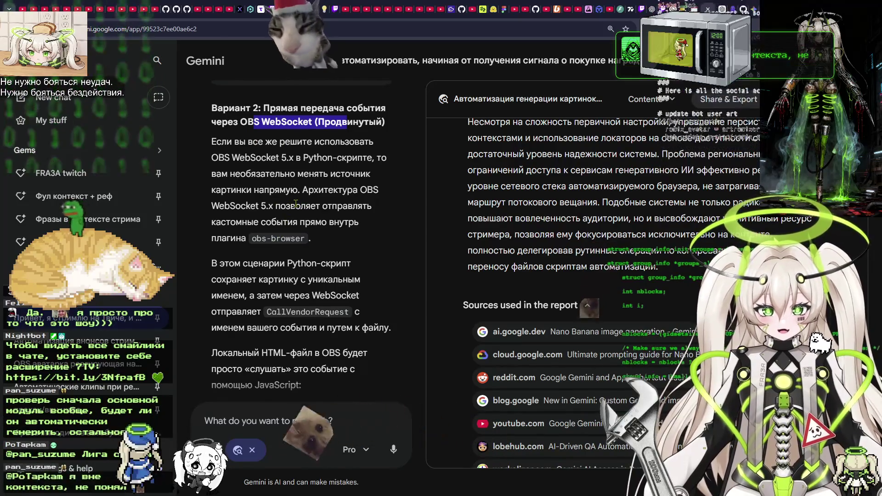
pyautogui.scroll(-2, 296, 203)
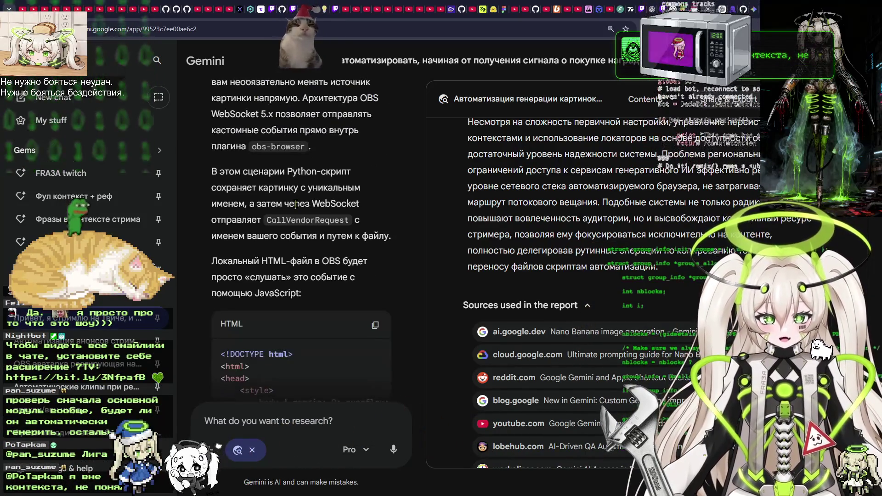
pyautogui.scroll(-1, 296, 203)
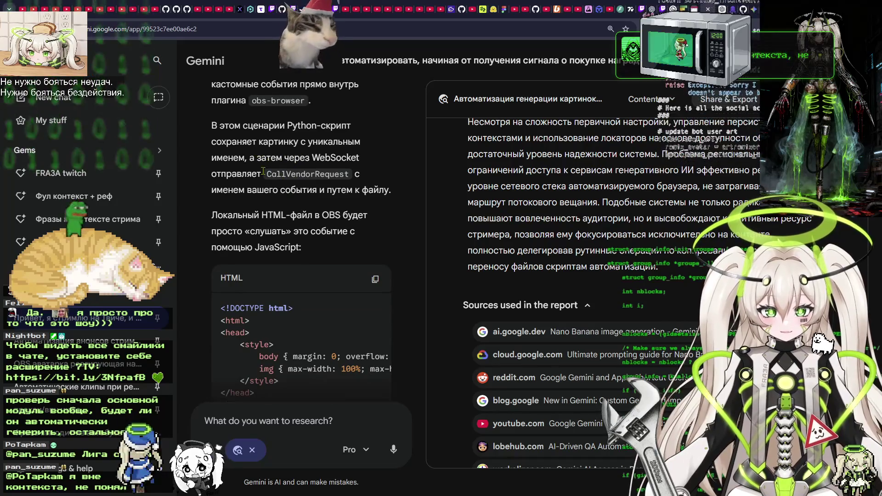
pyautogui.moveTo(226, 190); pyautogui.dragTo(369, 190)
pyautogui.click(304, 189)
pyautogui.scroll(-2, 285, 190)
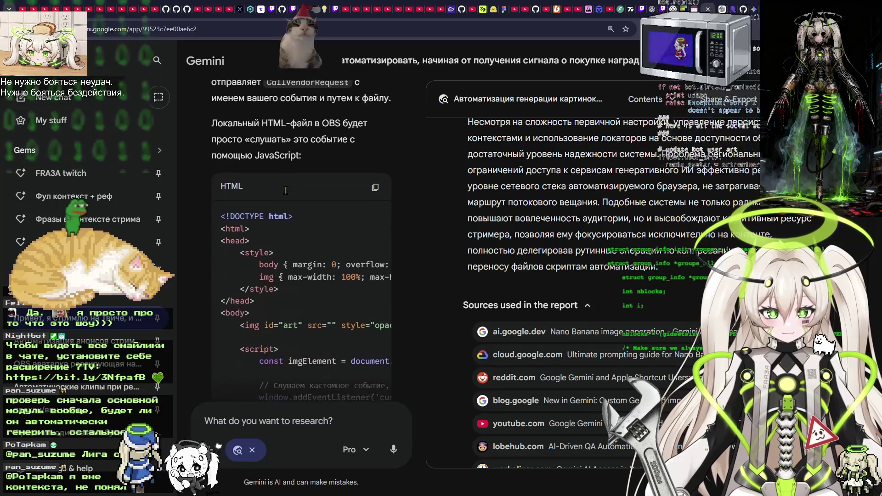
pyautogui.scroll(-10, 244, 158)
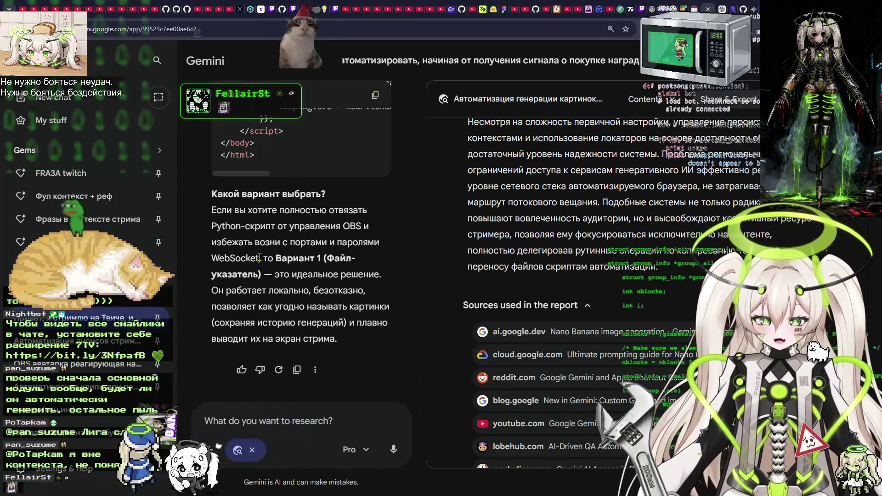
pyautogui.click(275, 423)
pyautogui.write('a')
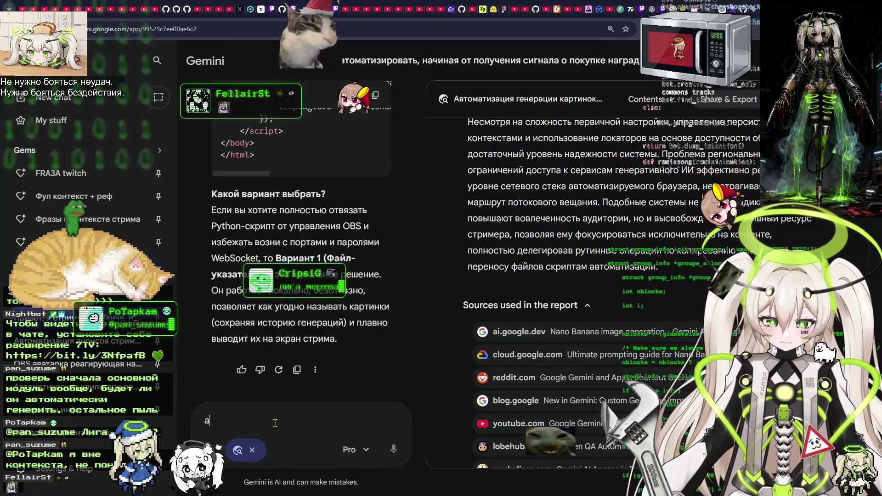
pyautogui.write(' очеред')
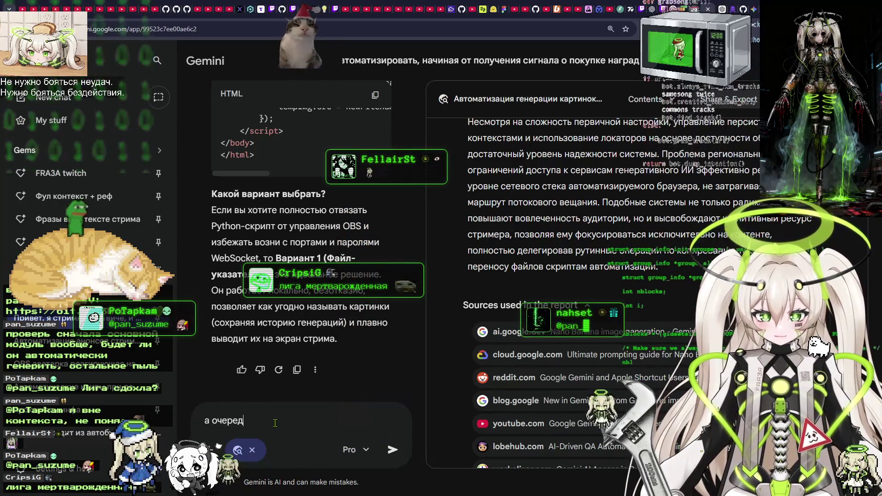
pyautogui.write('ерь')
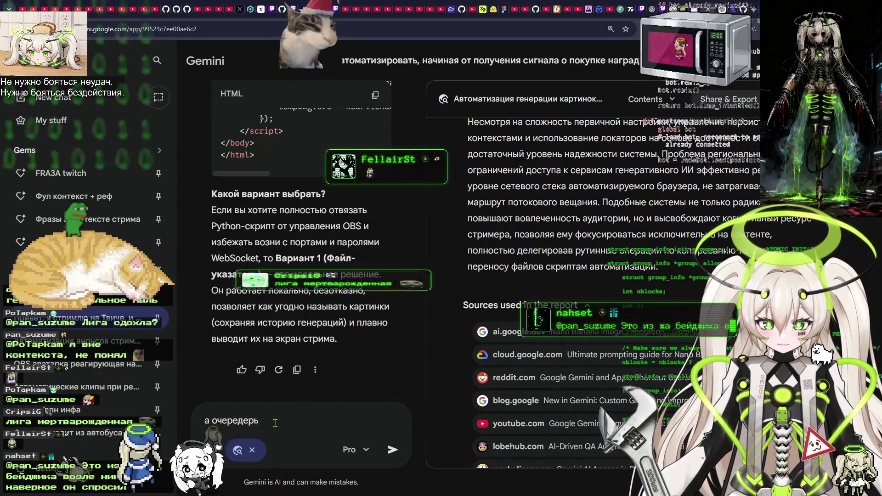
# Delete the draft and scroll to the gemini-webapi reply on response.images, cookies and proxies.
pyautogui.hotkey('ctrl', 'a')
pyautogui.press('BackSpace')
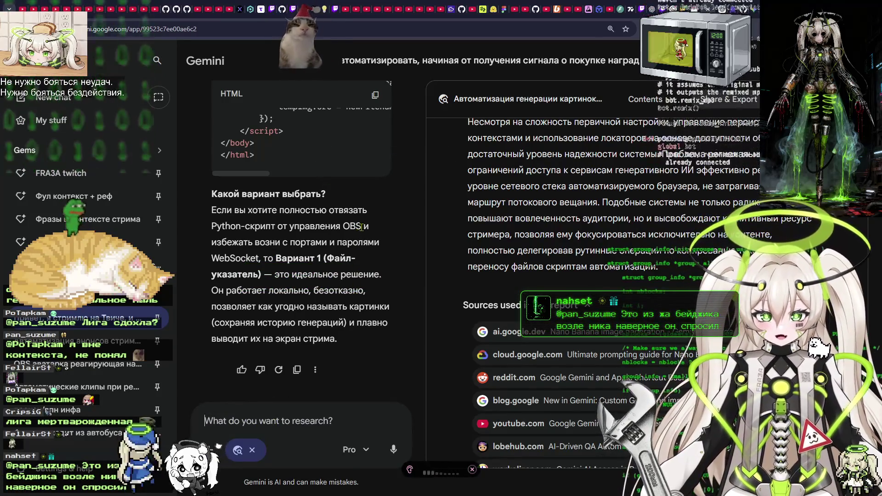
pyautogui.scroll(2, 372, 255)
pyautogui.scroll(-2, 414, 276)
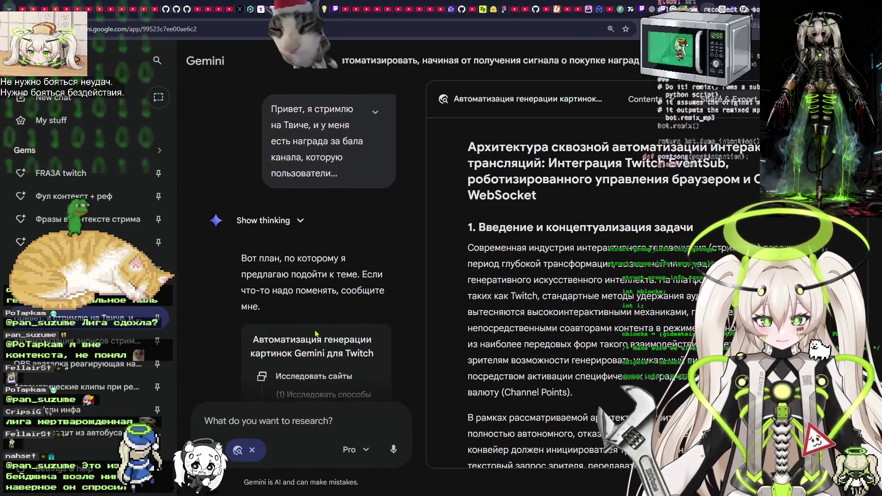
pyautogui.scroll(-5, 356, 364)
pyautogui.scroll(-15, 363, 368)
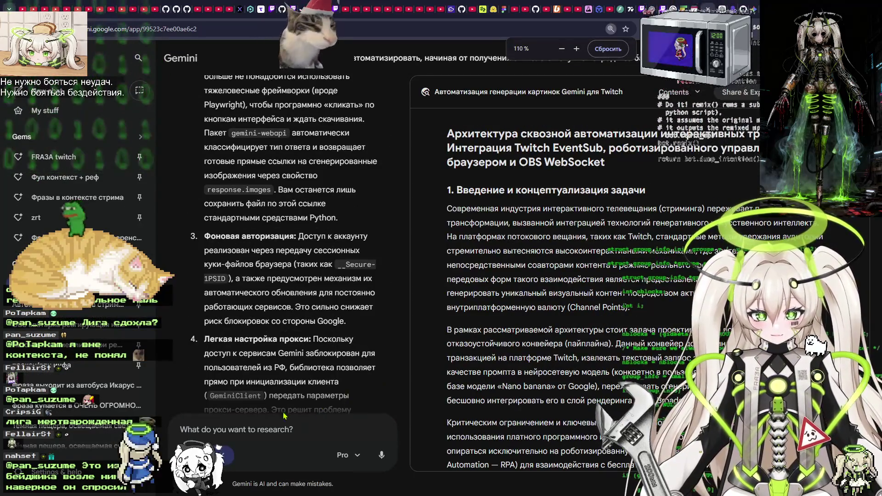
# Scroll back and forth through Gemini's answer, highlighting and deselecting a line.
pyautogui.scroll(-20, 286, 422)
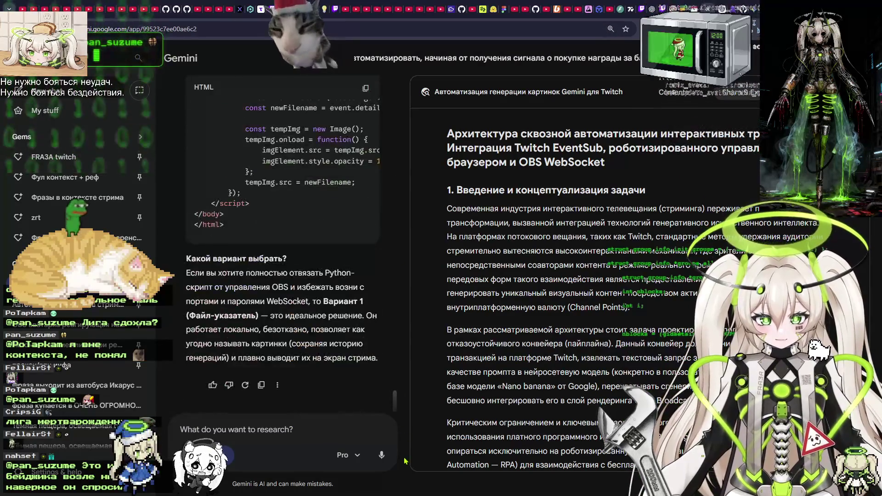
pyautogui.scroll(10, 329, 251)
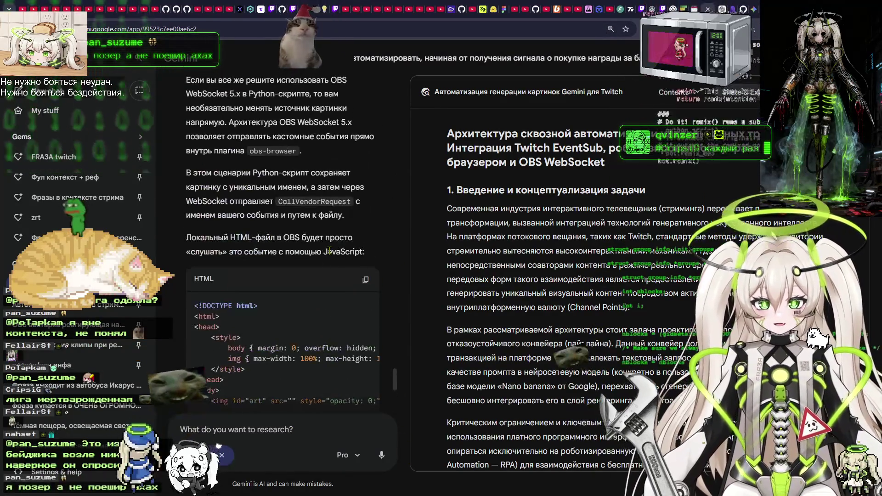
pyautogui.scroll(-8, 318, 254)
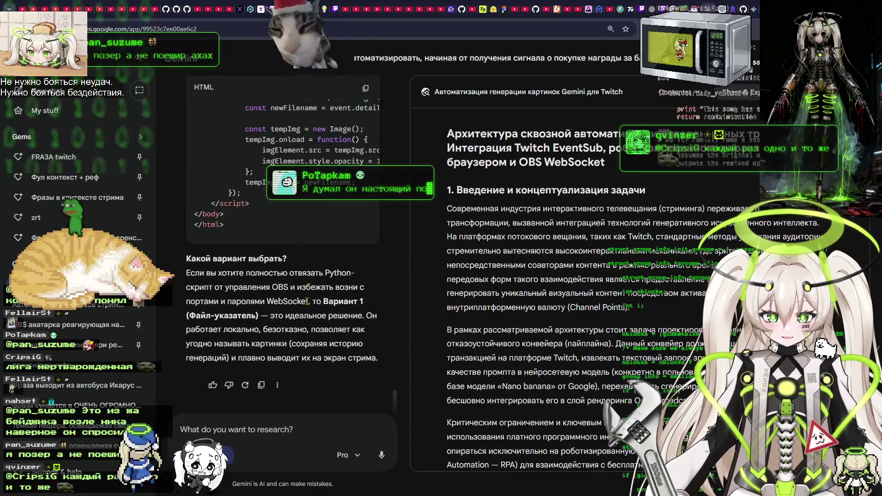
pyautogui.scroll(4, 308, 285)
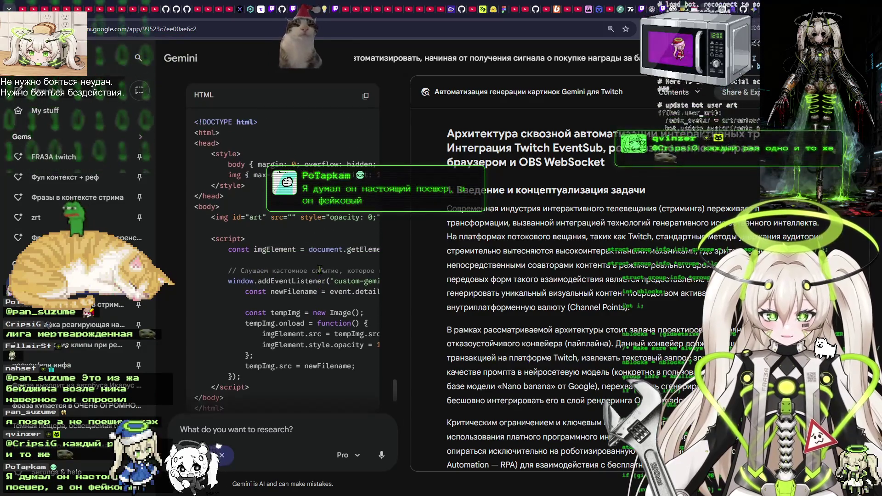
pyautogui.scroll(3, 320, 270)
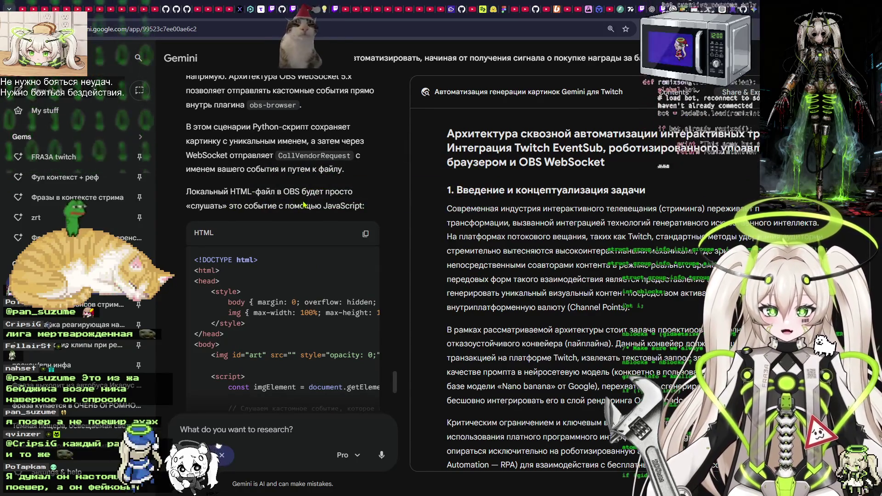
pyautogui.moveTo(245, 207); pyautogui.dragTo(331, 211)
pyautogui.click(345, 205)
pyautogui.scroll(-2, 293, 390)
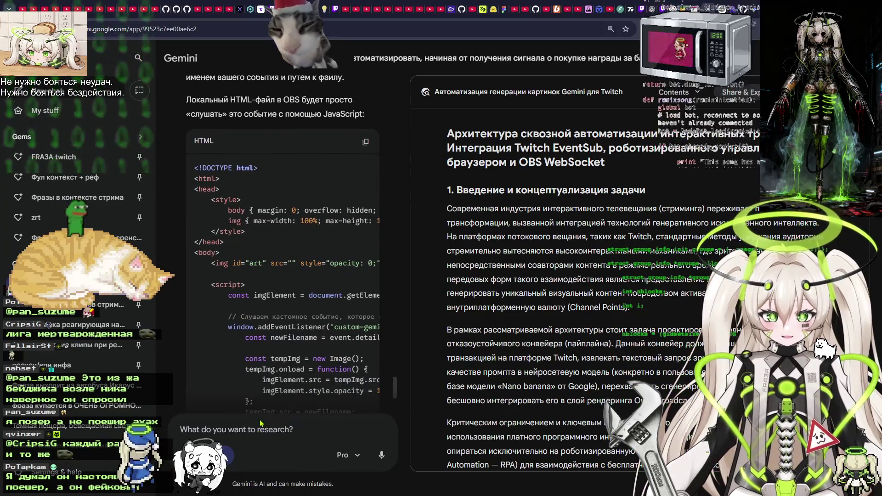
pyautogui.scroll(-2, 324, 348)
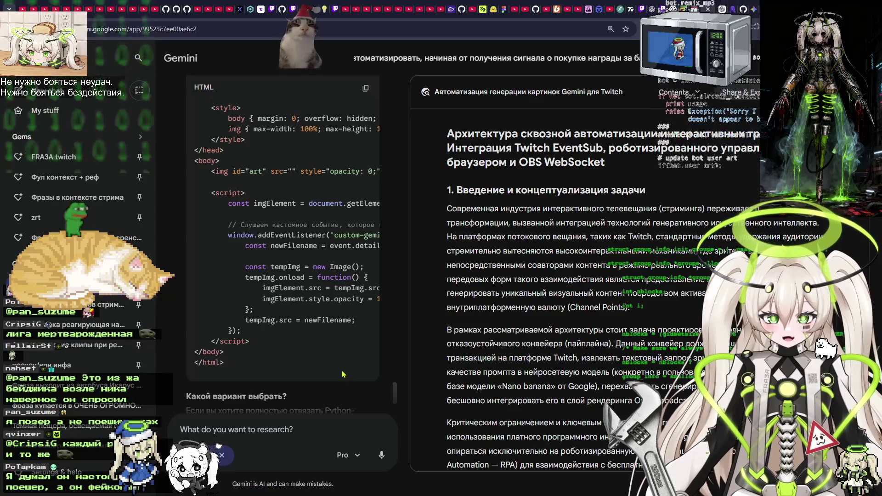
# Review the HTML listener code and the Variant 1 file-pointer recommendation, then switch windows.
pyautogui.moveTo(359, 237)
pyautogui.mouseDown()
pyautogui.moveTo(386, 237)
pyautogui.moveTo(321, 237)
pyautogui.moveTo(355, 237)
pyautogui.moveTo(332, 321)
pyautogui.mouseUp()
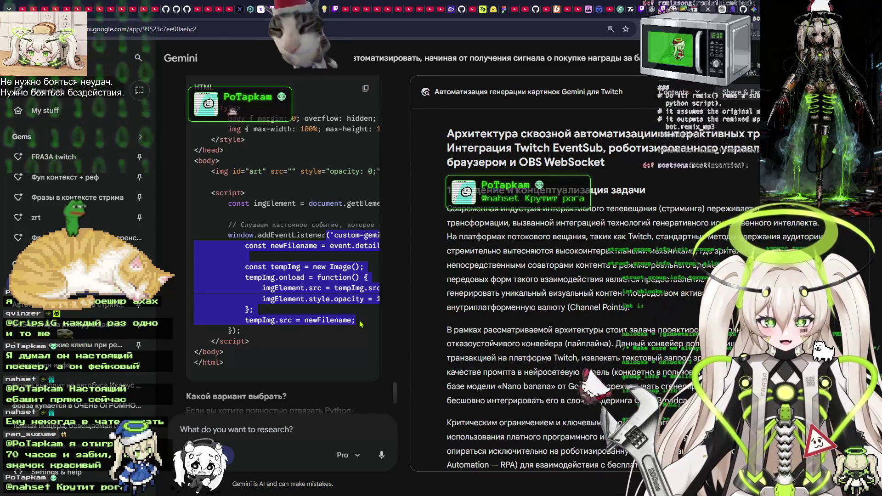
pyautogui.scroll(-1, 333, 300)
pyautogui.scroll(-3, 333, 300)
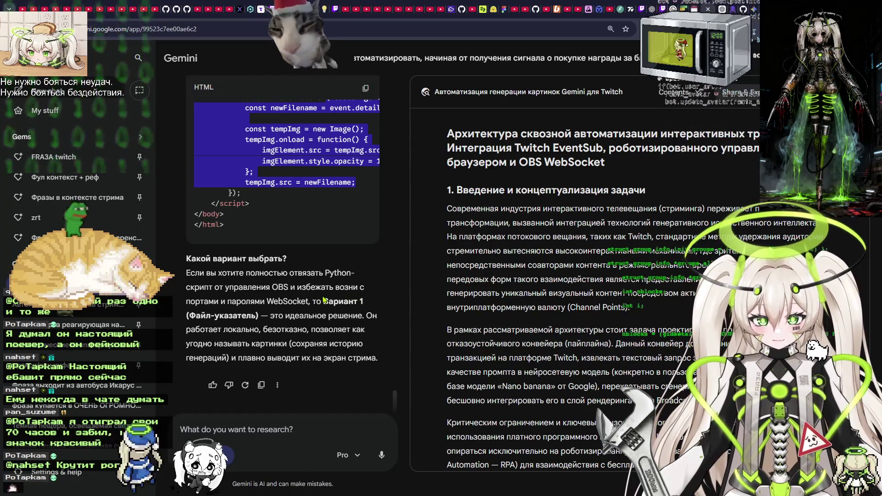
pyautogui.scroll(10, 325, 299)
pyautogui.scroll(6, 325, 299)
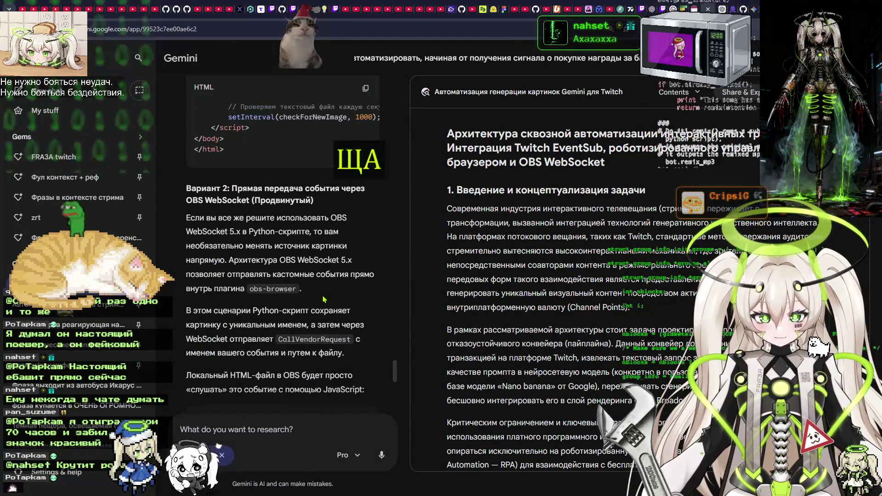
pyautogui.scroll(-10, 323, 300)
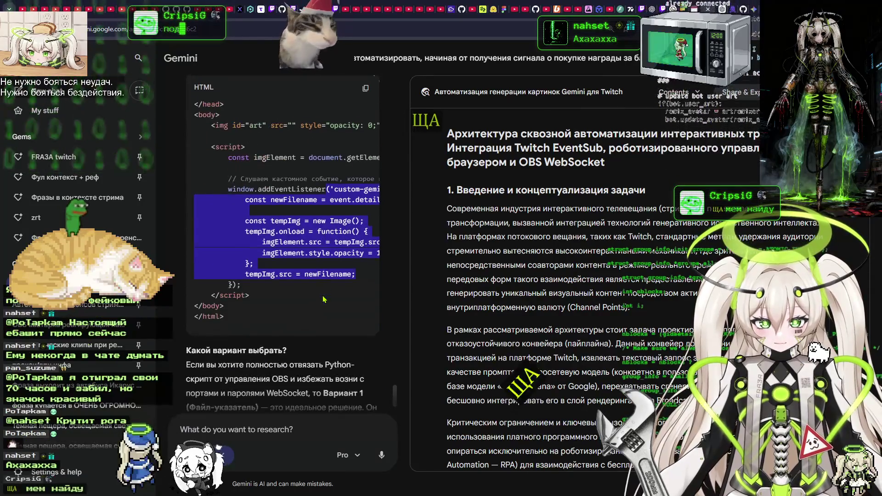
pyautogui.click(324, 299)
pyautogui.scroll(-1, 323, 300)
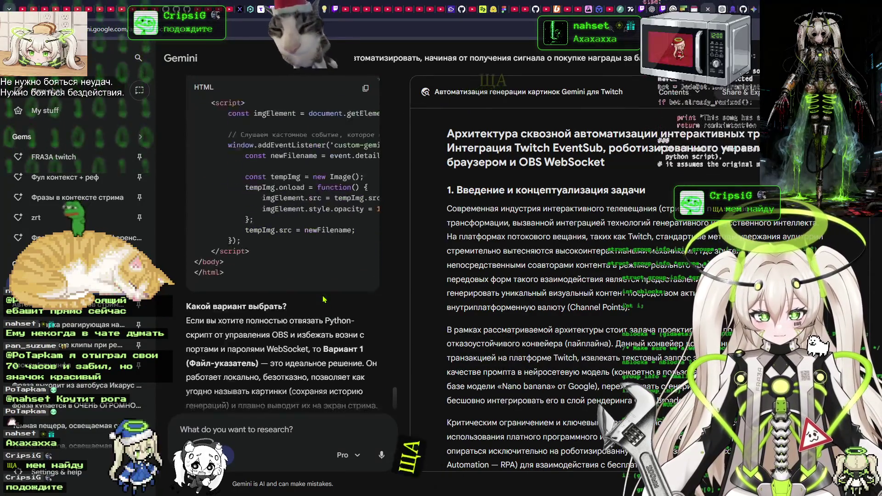
pyautogui.scroll(-2, 324, 300)
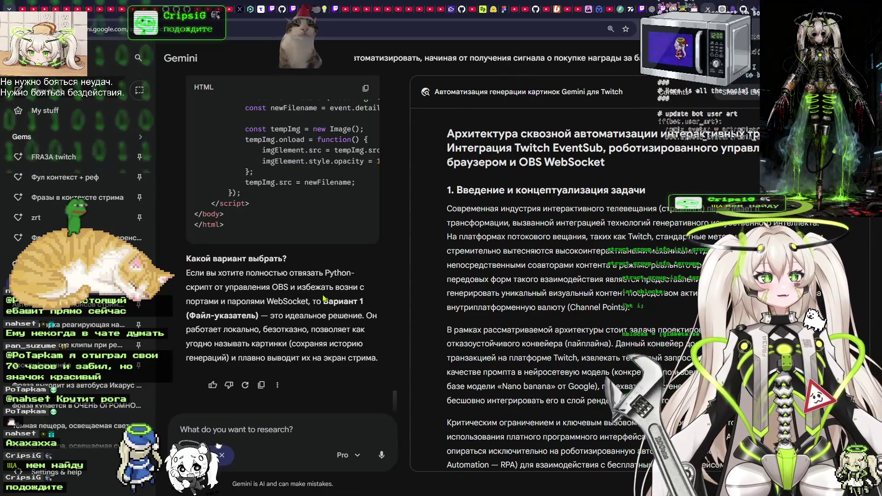
pyautogui.hotkey('alt', 'Tab')
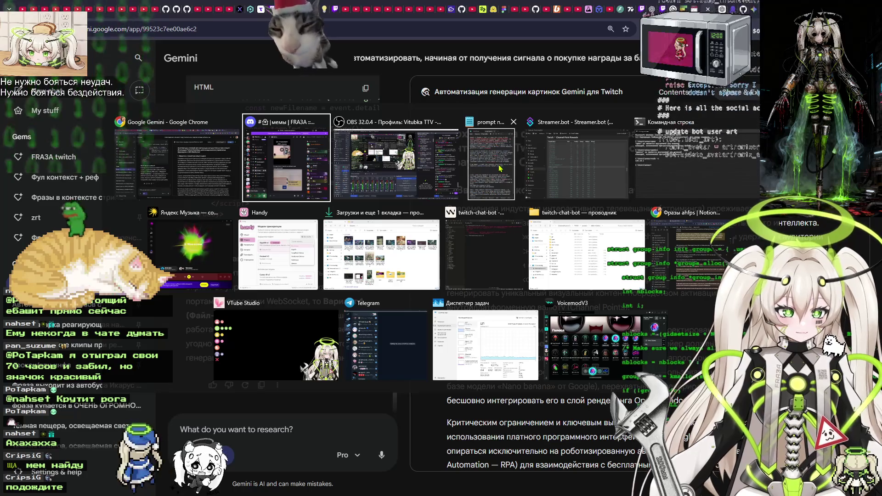
# Bring up the Notepad prompt, reread the unique-image-names paragraph, and start a new line.
pyautogui.click(490, 165)
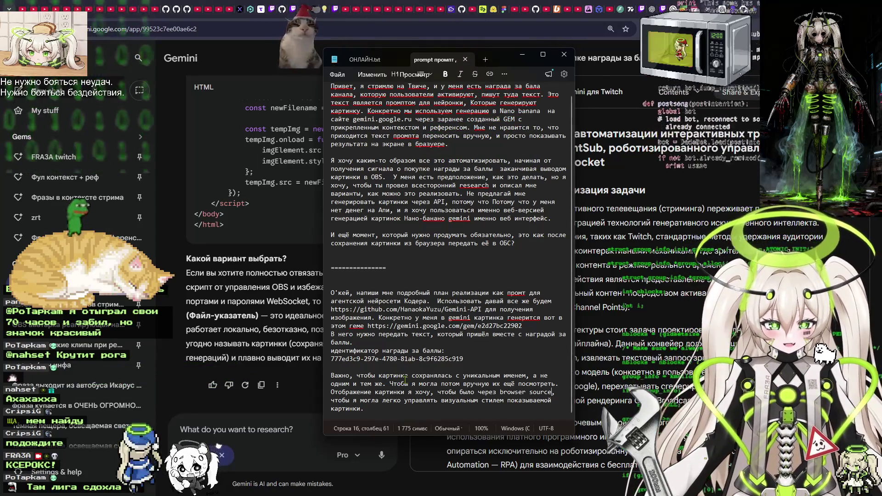
pyautogui.click(406, 381)
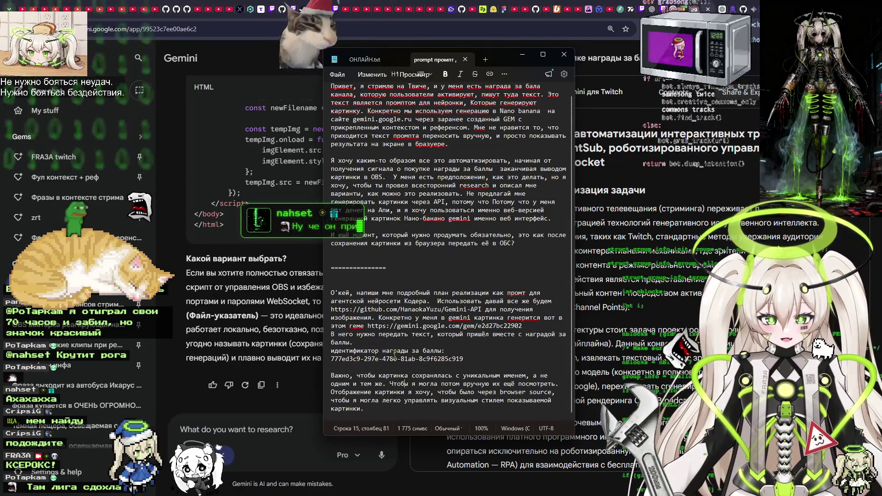
pyautogui.moveTo(331, 376)
pyautogui.mouseDown()
pyautogui.moveTo(450, 378)
pyautogui.moveTo(454, 394)
pyautogui.mouseUp()
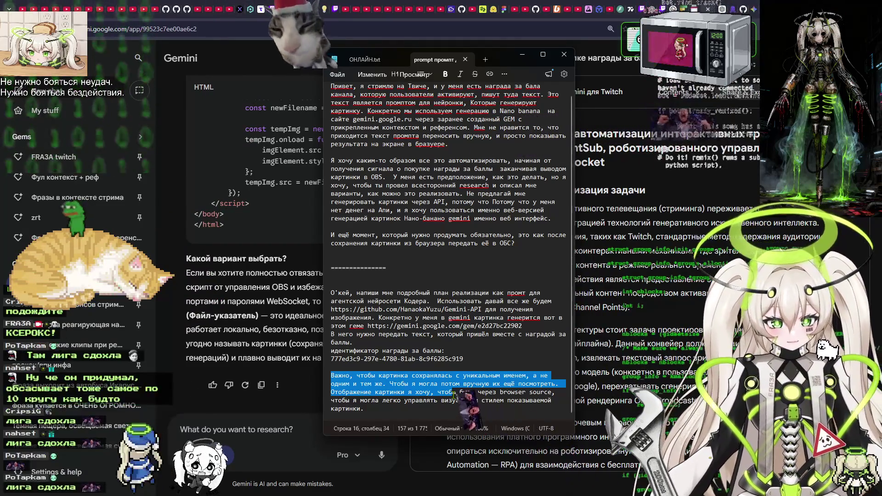
pyautogui.click(500, 368)
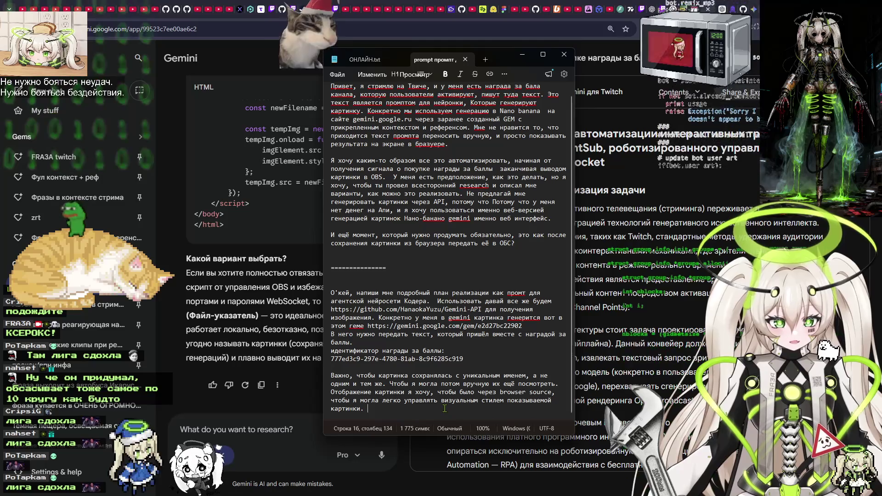
pyautogui.press('Return')
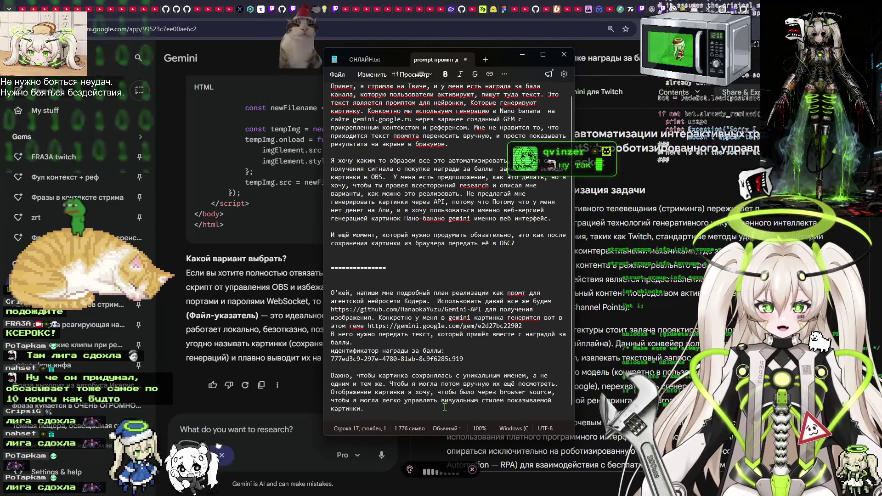
# Add that a local overlay.html should receive image info 'с помощью', prompting a save question.
pyautogui.write('То есть у нас локальны есть файл, например overla')
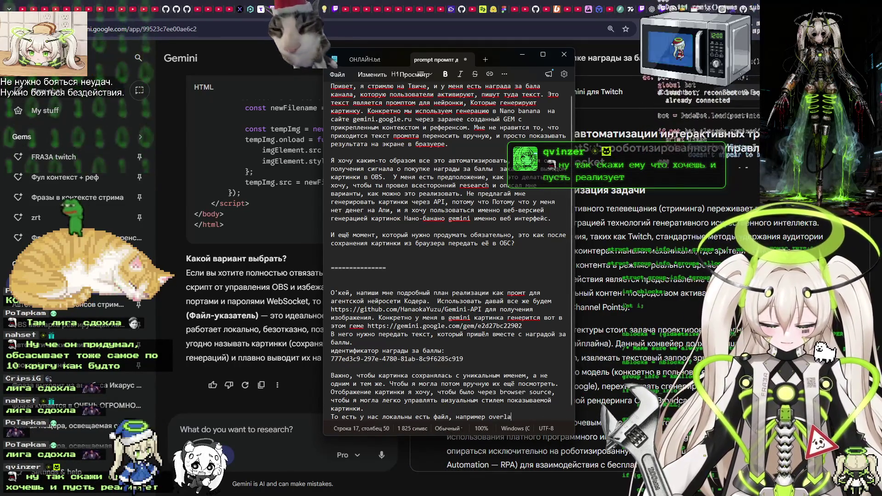
pyautogui.write('y.html ')
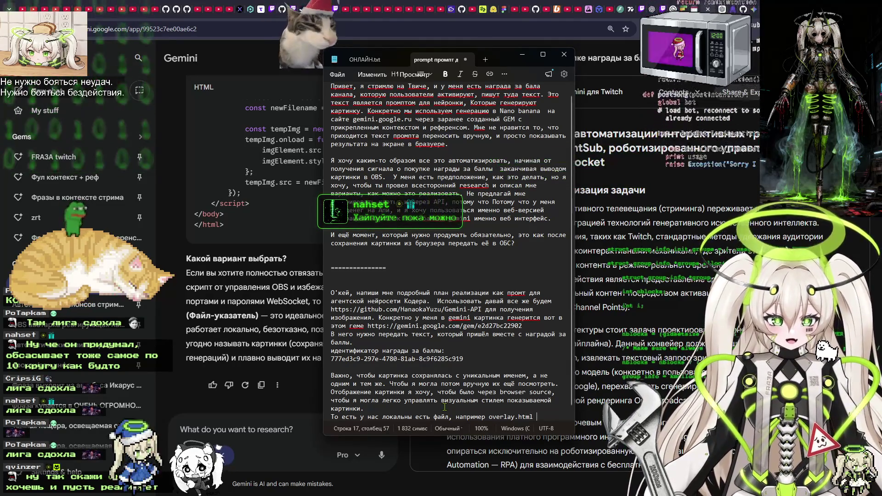
pyautogui.write('который будет')
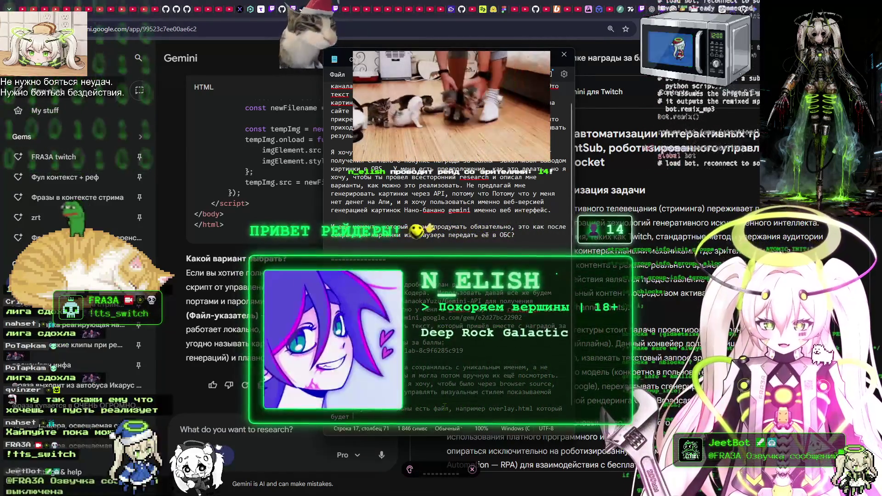
pyautogui.write('е нужно передавать с помощью')
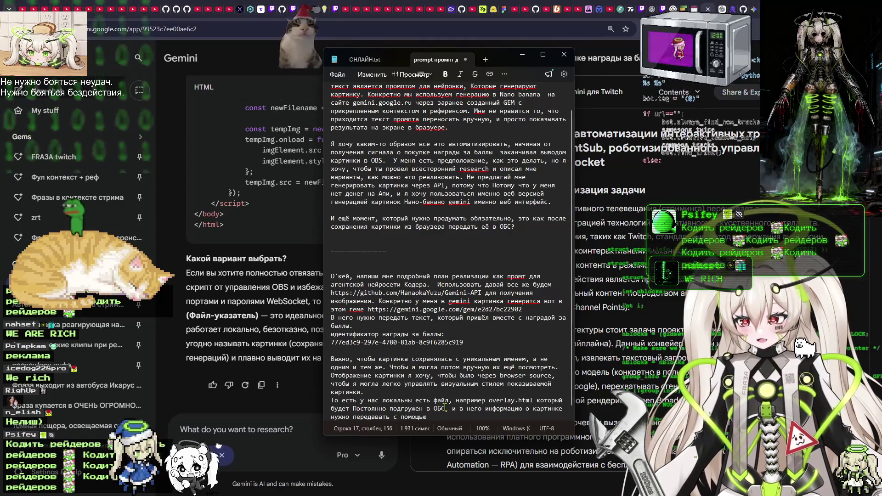
pyautogui.write('W')
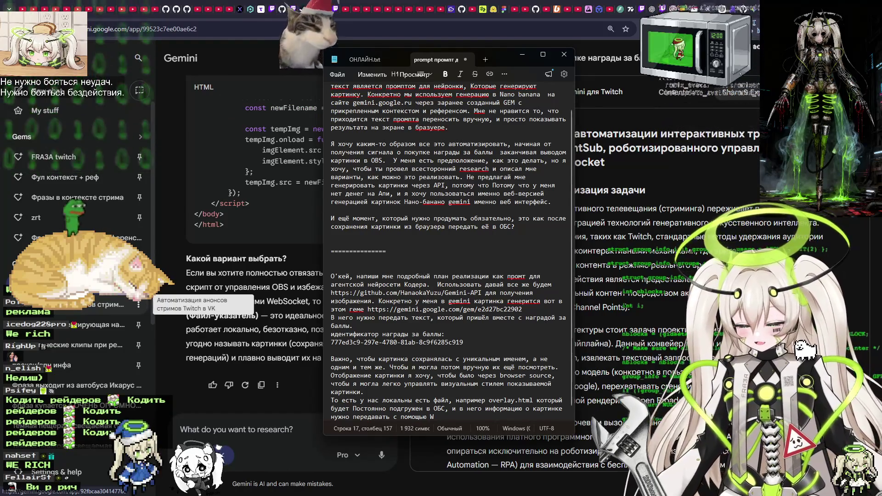
pyautogui.hotkey('ctrl', 'w')
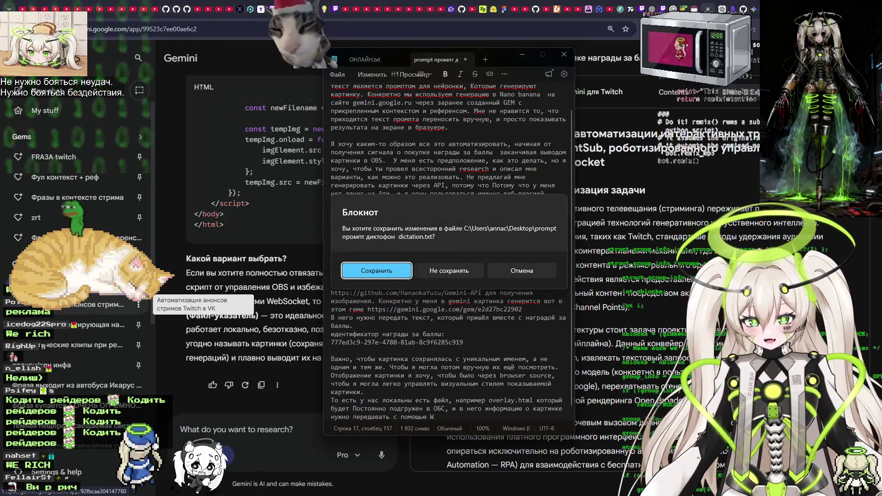
# Cancel the save question and return the cursor to the end of the prompt's last line.
pyautogui.click(522, 271)
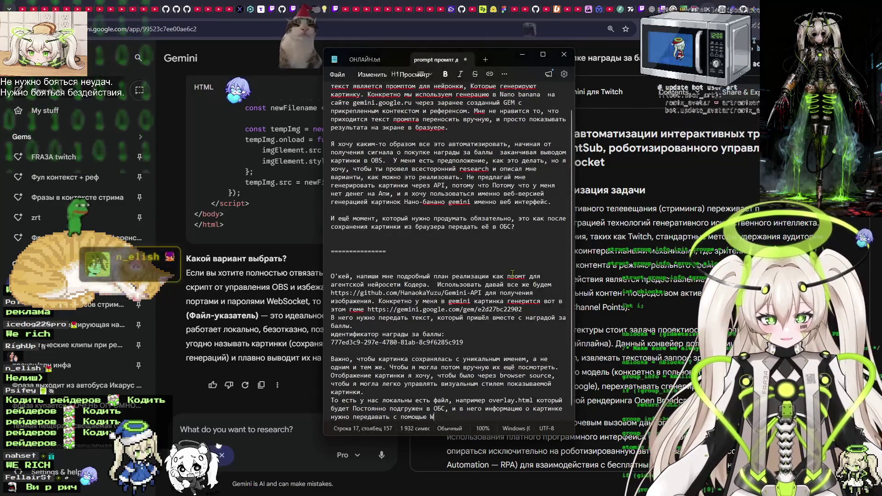
pyautogui.click(392, 260)
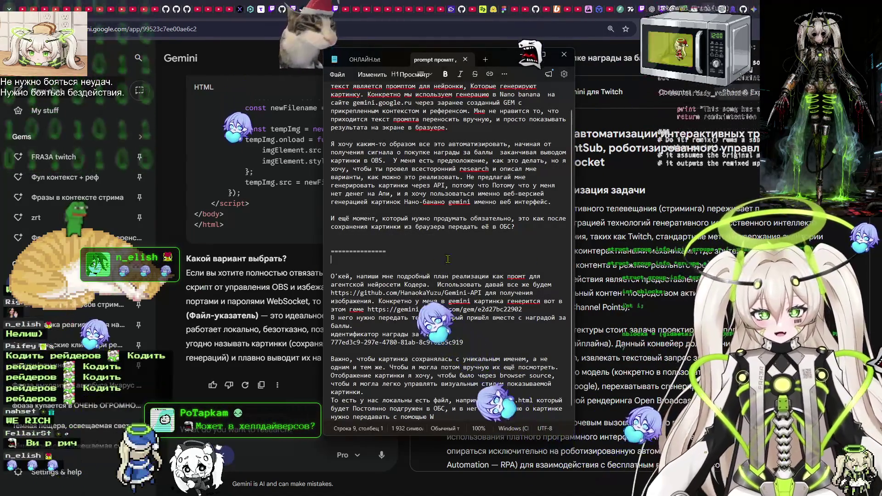
pyautogui.hotkey('alt', 'Tab')
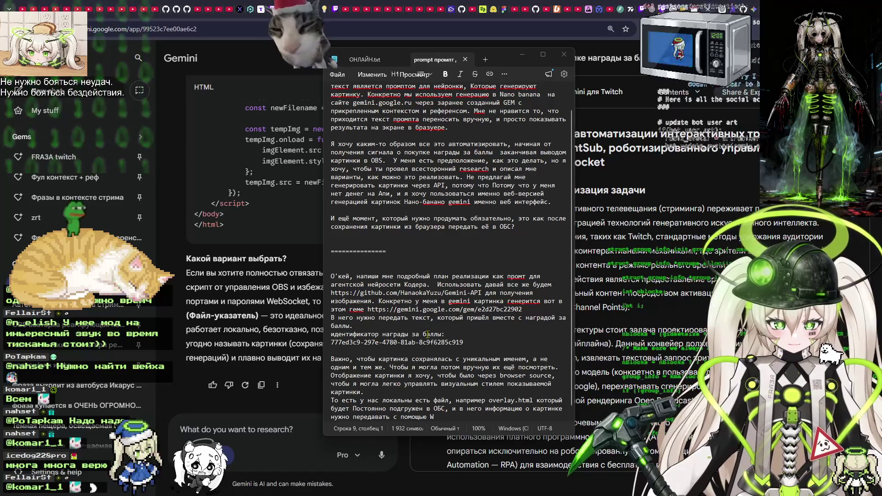
pyautogui.scroll(-1, 394, 385)
pyautogui.click(471, 405)
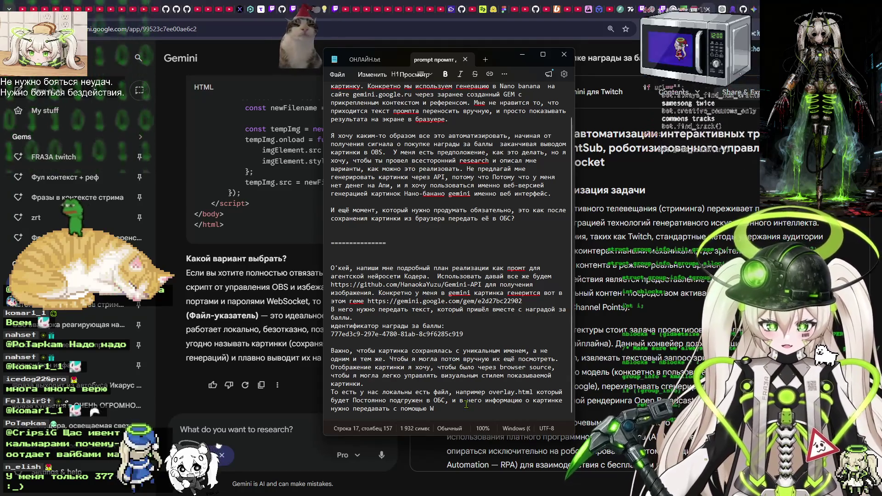
# Finish the sentence with websocket and dictate a generation-queue requirement so rewards don't overwrite.
pyautogui.write('websocket.')
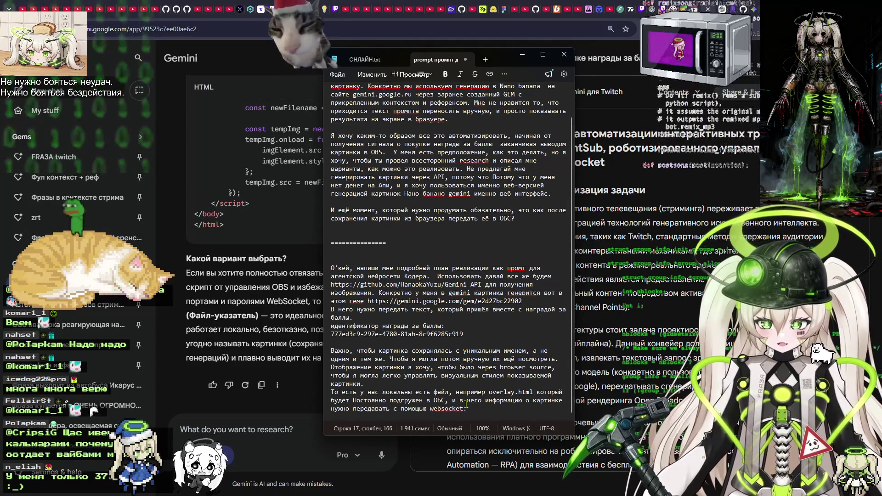
pyautogui.press('Return')
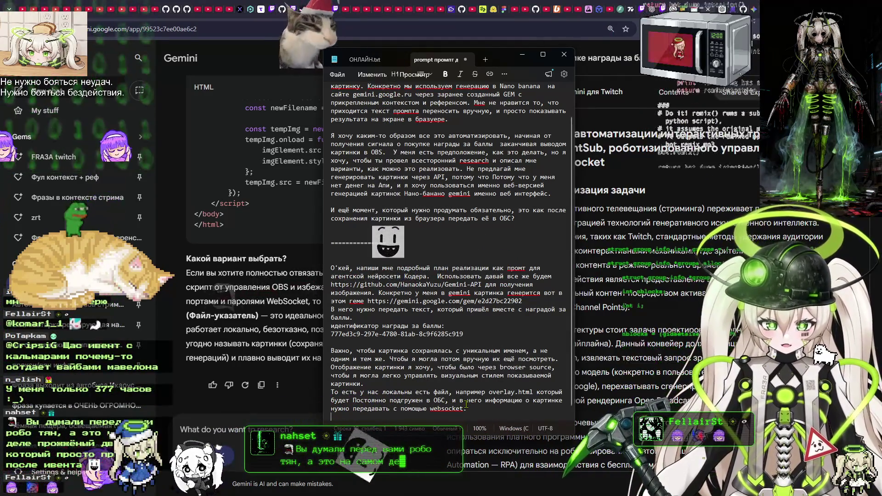
pyautogui.press('Return')
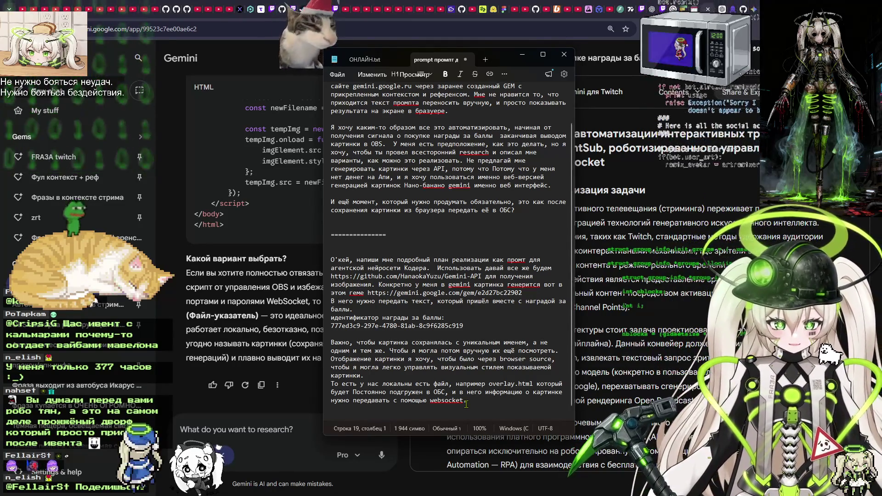
pyautogui.press('super+h')
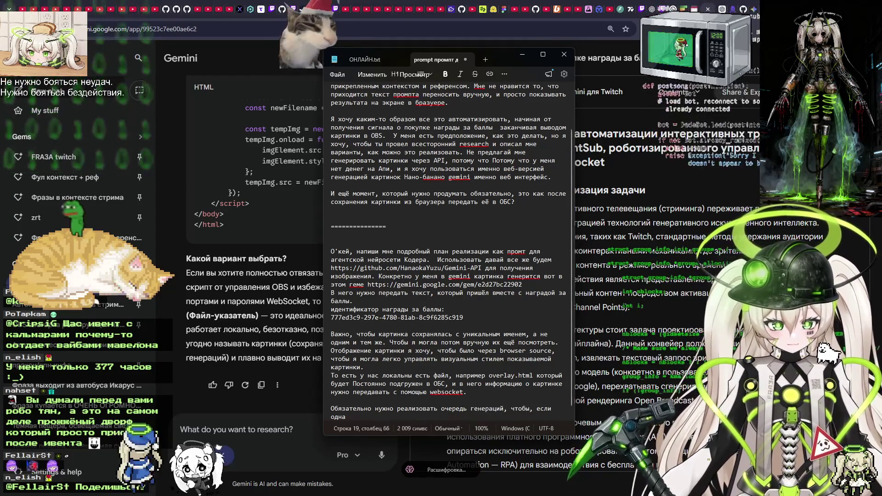
pyautogui.click(468, 394)
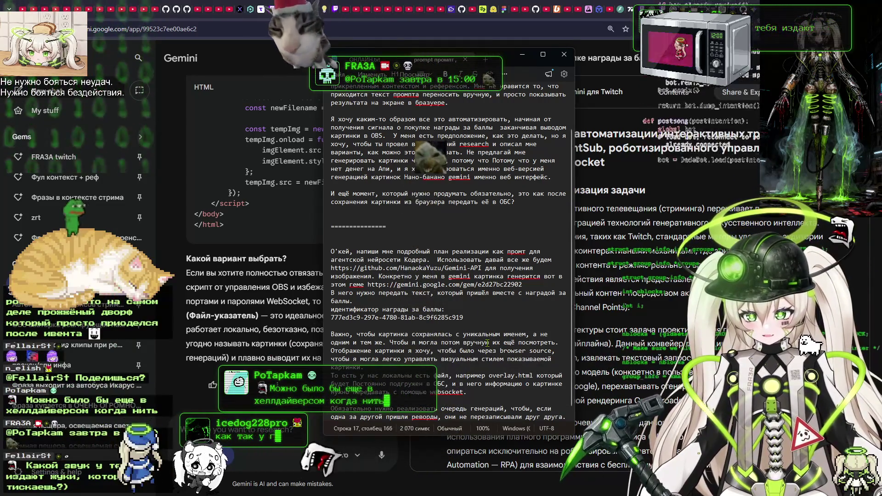
pyautogui.press('Up')
pyautogui.press('Up')
pyautogui.press('Up')
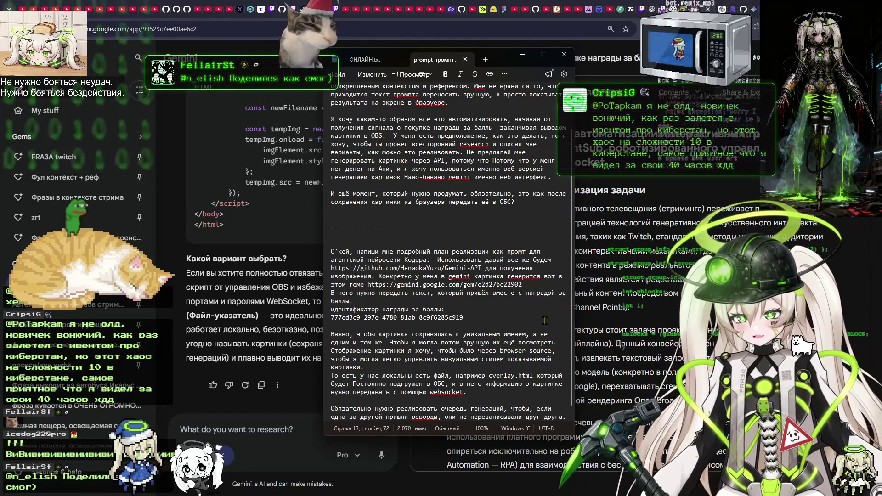
# Select the whole request from 'О'кей' to the end.
pyautogui.click(332, 326)
pyautogui.scroll(-1, 336, 236)
pyautogui.moveTo(336, 243); pyautogui.dragTo(566, 416)
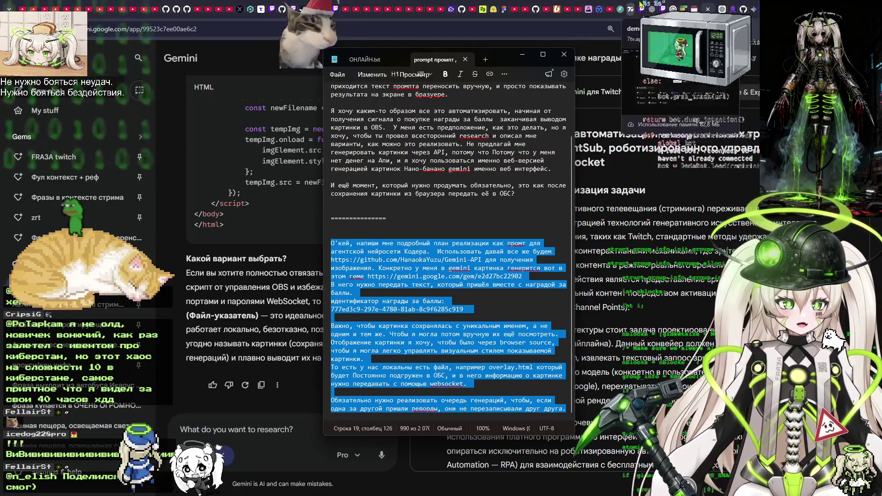
# Paste the copied prompt into Gemini's research chat and submit it.
pyautogui.click(261, 148)
pyautogui.click(268, 432)
pyautogui.hotkey('ctrl', 'v')
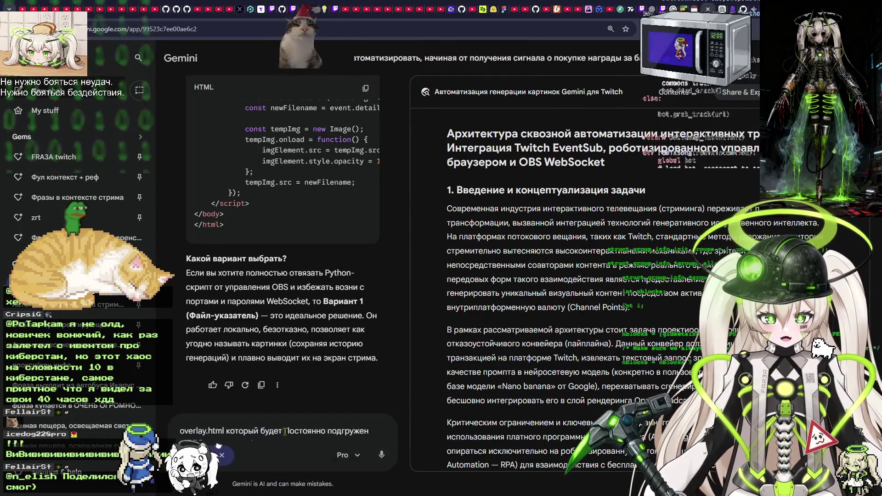
pyautogui.click(381, 456)
# Paste and send the same prompt in ChatGPT, then open a new browser tab.
pyautogui.click(724, 5)
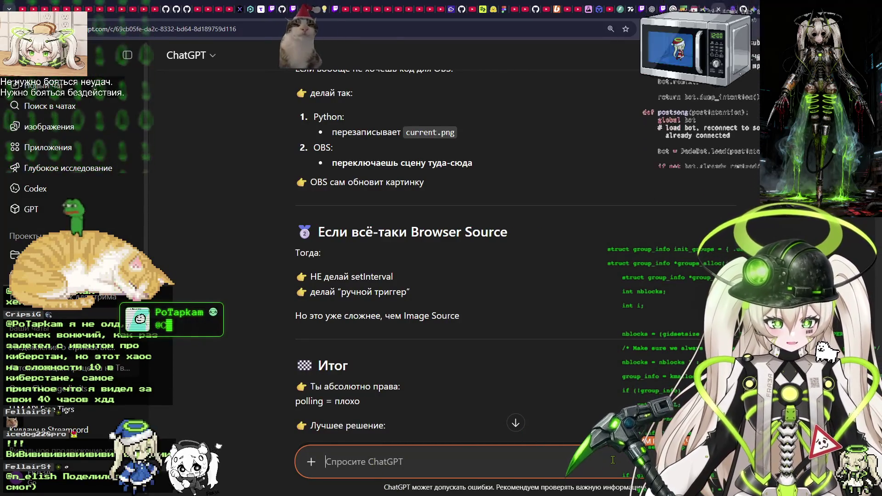
pyautogui.hotkey('ctrl', 'v')
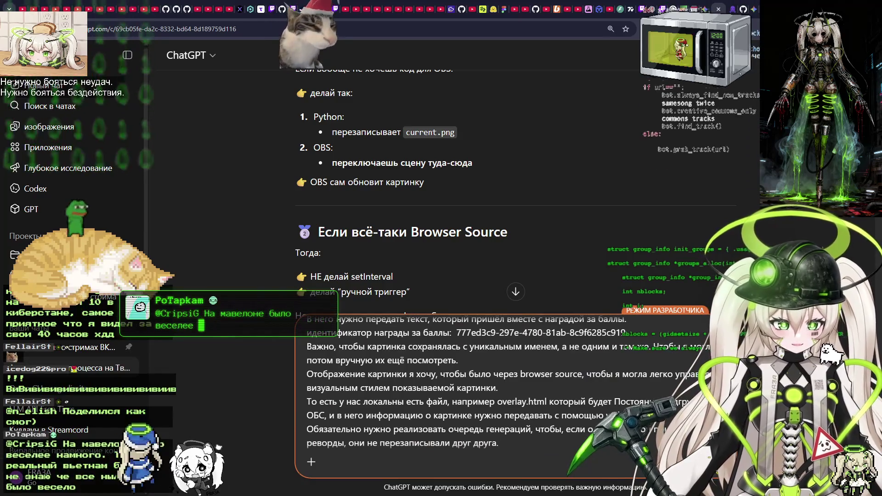
pyautogui.press('Return')
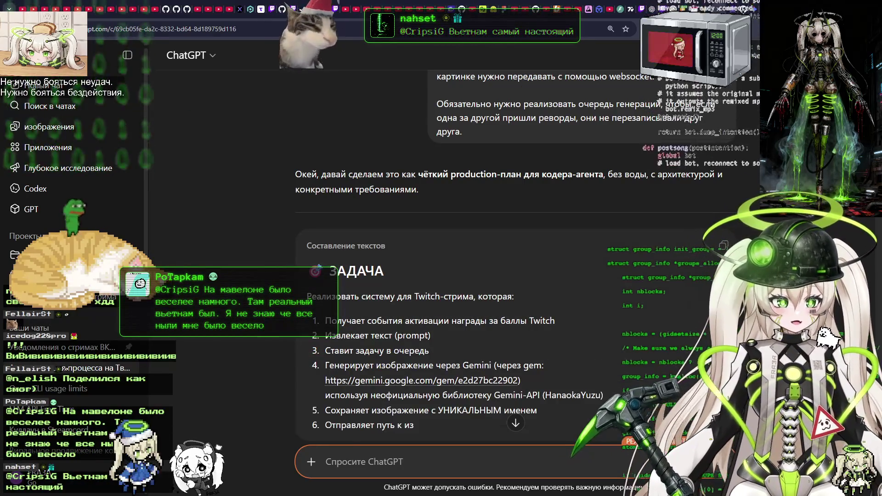
pyautogui.hotkey('ctrl', 't')
# Google 'qwen code cli install' and open the qwen.ai Qwen Code result.
pyautogui.write('qwen code i')
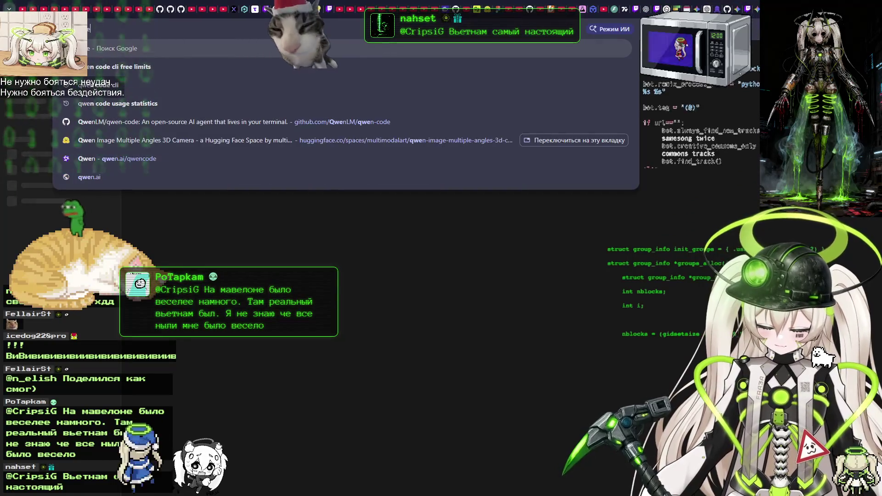
pyautogui.press('BackSpace')
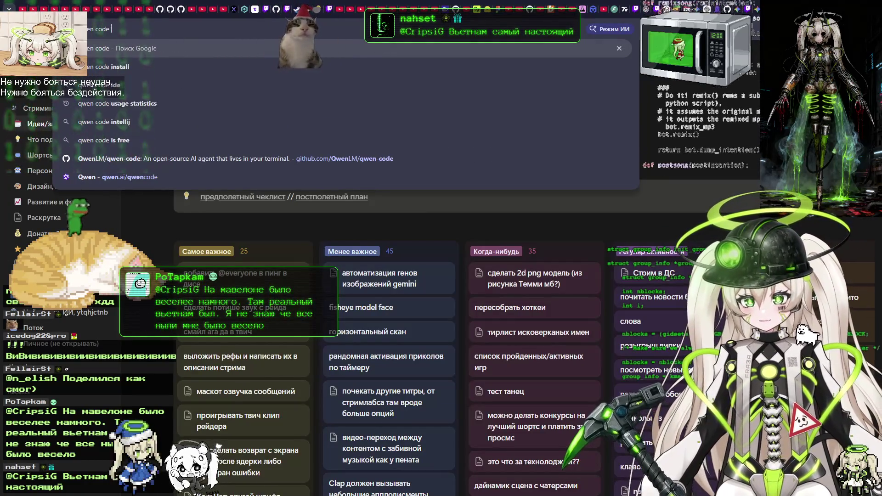
pyautogui.write('cli instar')
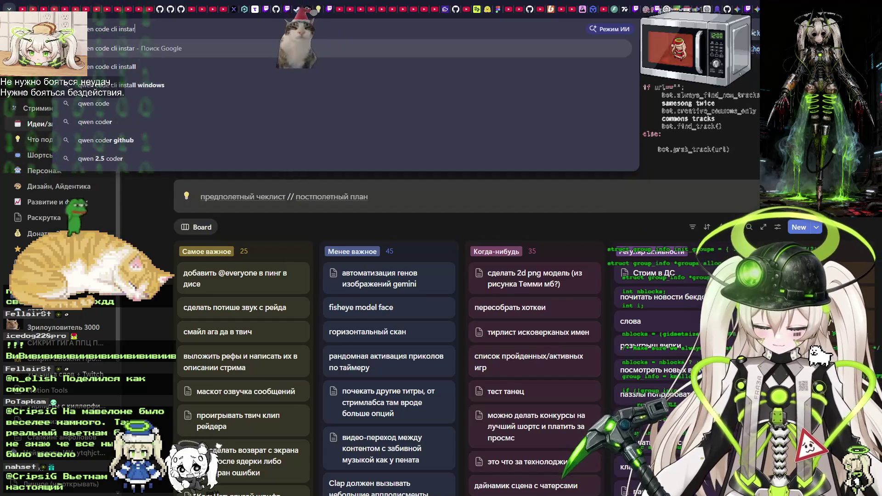
pyautogui.press('BackSpace')
pyautogui.write('ll')
pyautogui.press('Return')
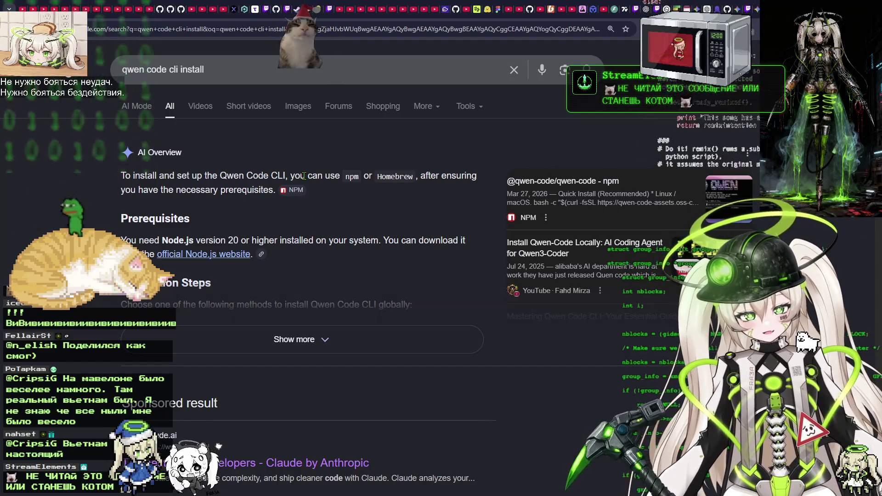
pyautogui.scroll(-7, 303, 176)
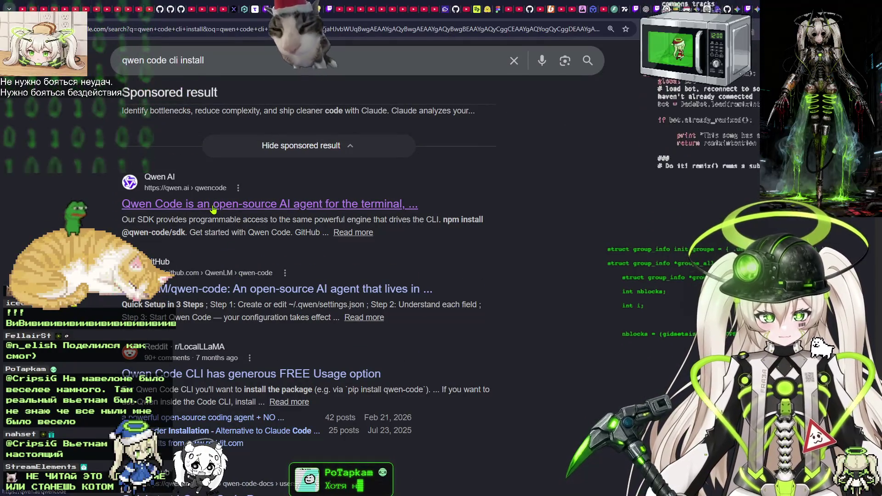
pyautogui.click(255, 212)
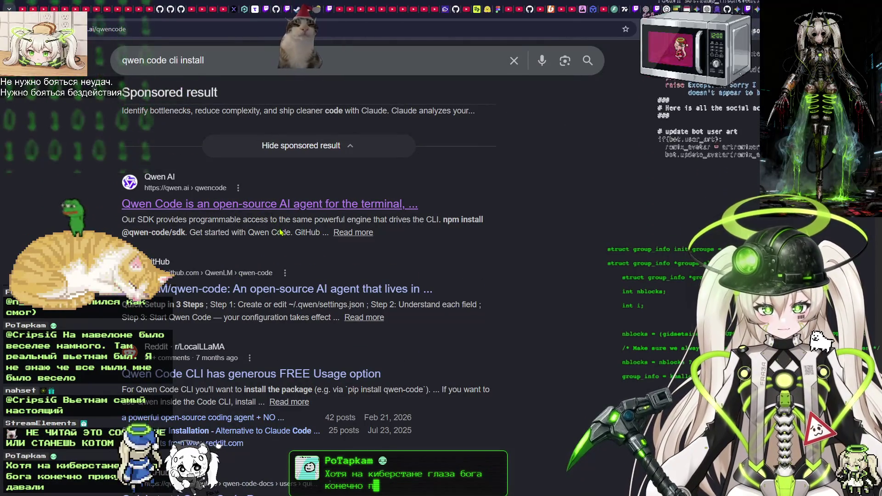